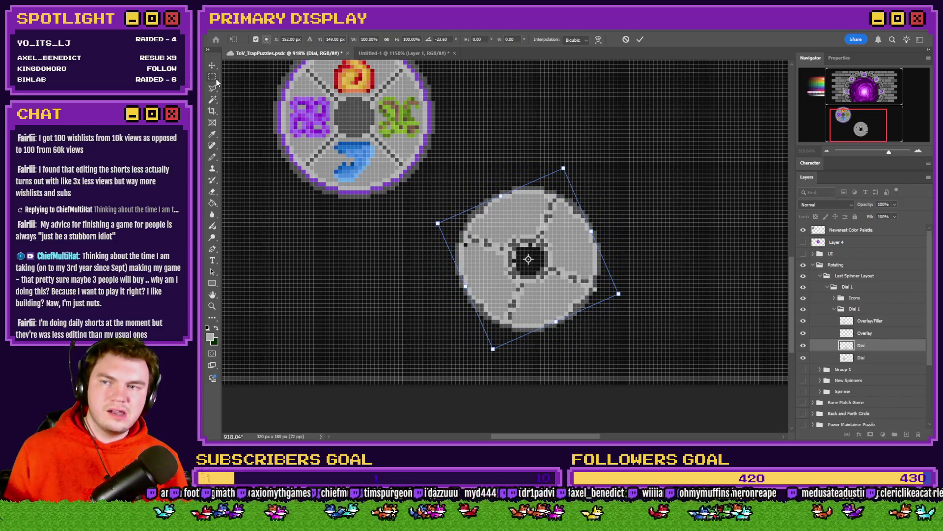
# Cancel the dial's rotation and compare it with the Overlay shading hidden and shown.
pyautogui.press('Escape')
pyautogui.scroll(3, 523, 264)
pyautogui.scroll(2, 522, 264)
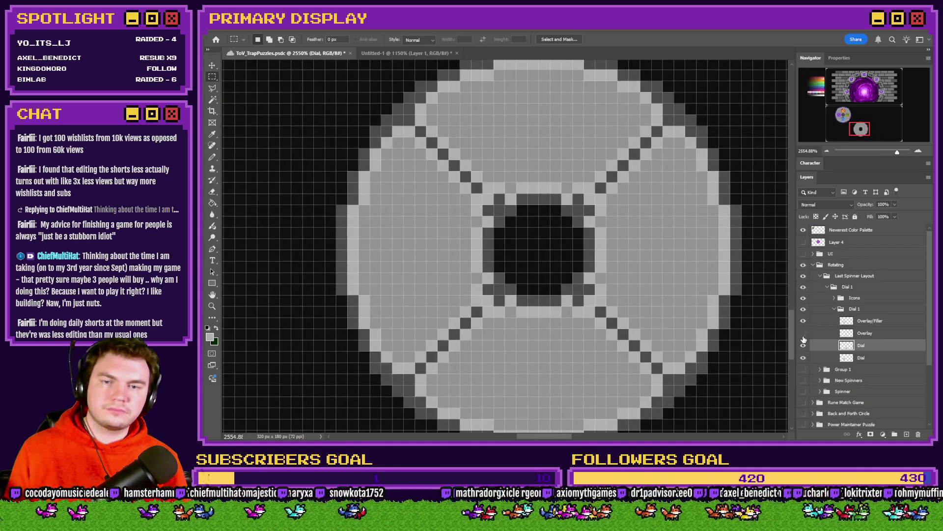
pyautogui.click(804, 334)
pyautogui.click(803, 334)
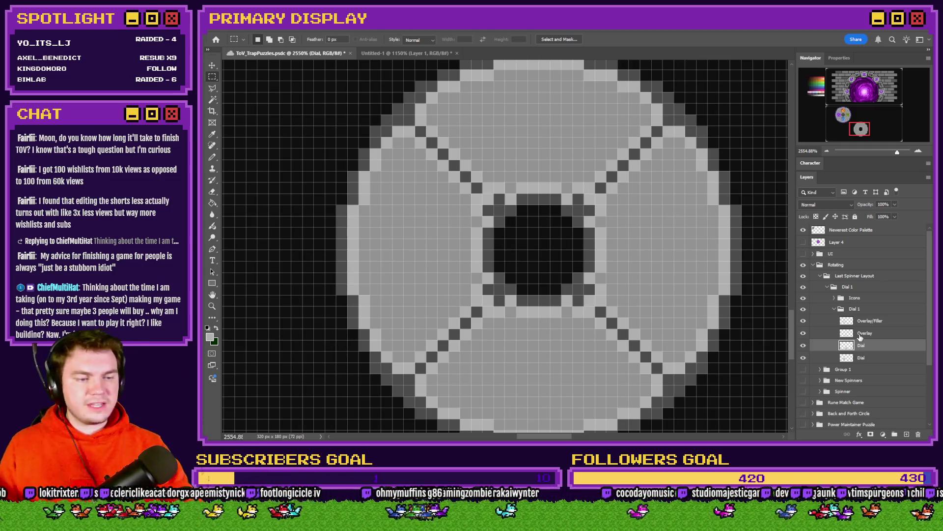
pyautogui.scroll(-5, 559, 227)
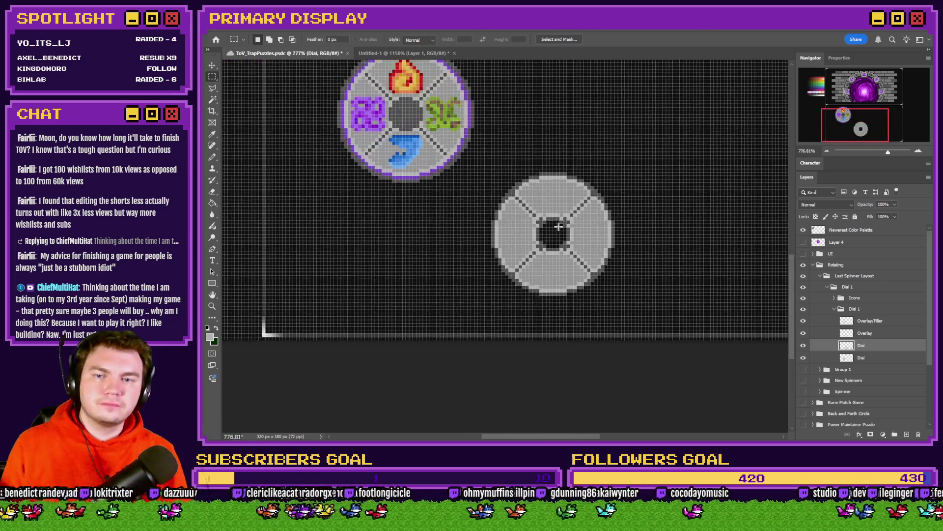
# Compare the dial with and without the Overlay layer's shading, leaving it visible.
pyautogui.scroll(2, 559, 226)
pyautogui.click(804, 333)
pyautogui.click(806, 335)
pyautogui.click(807, 335)
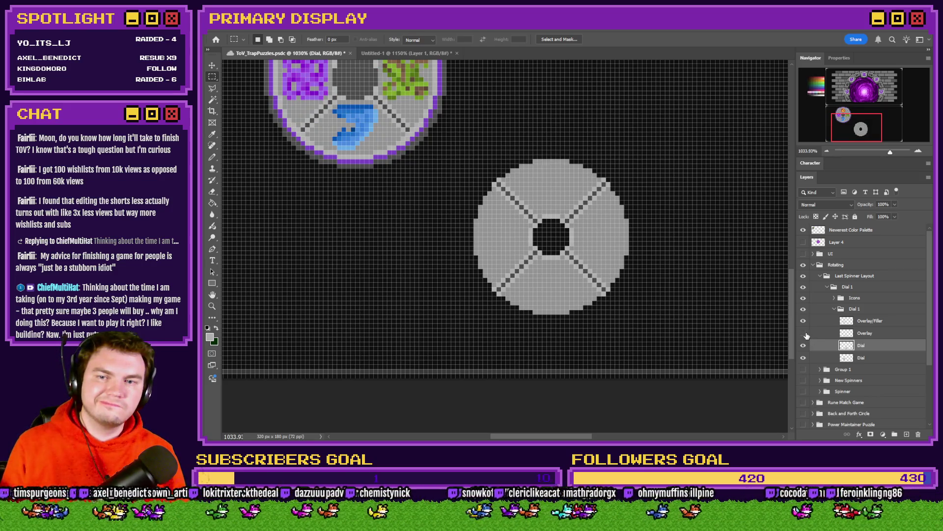
pyautogui.click(806, 335)
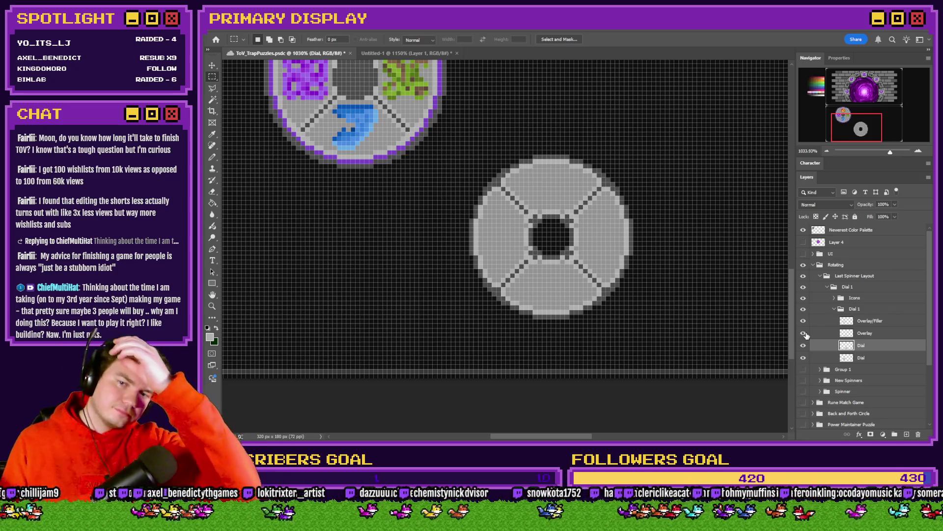
# On the Overlay layer, erase light pixels on the ring's lower-right and lower-left edges.
pyautogui.click(897, 334)
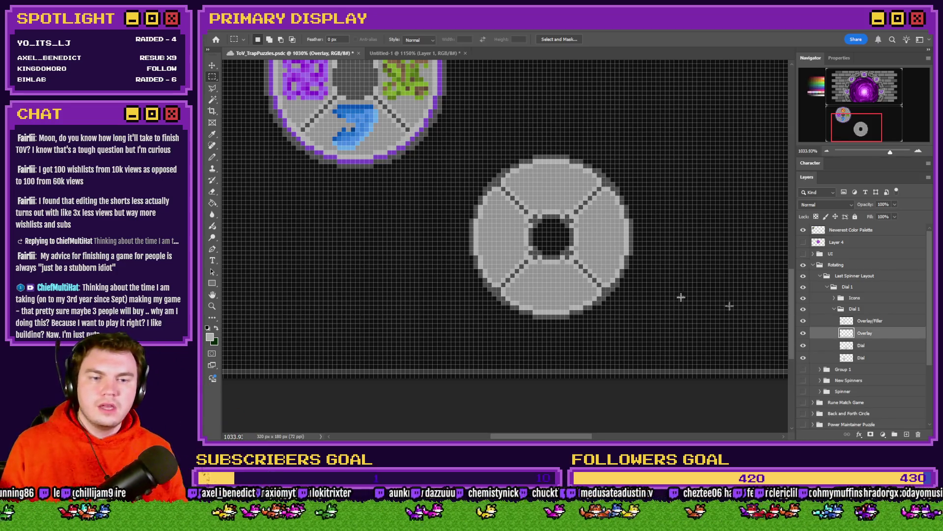
pyautogui.click(213, 191)
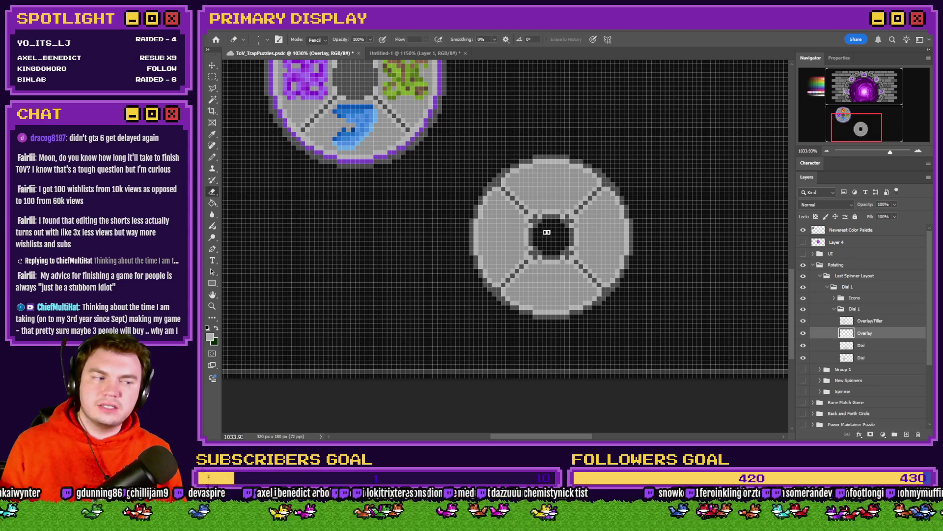
pyautogui.scroll(3, 536, 225)
pyautogui.scroll(2, 536, 225)
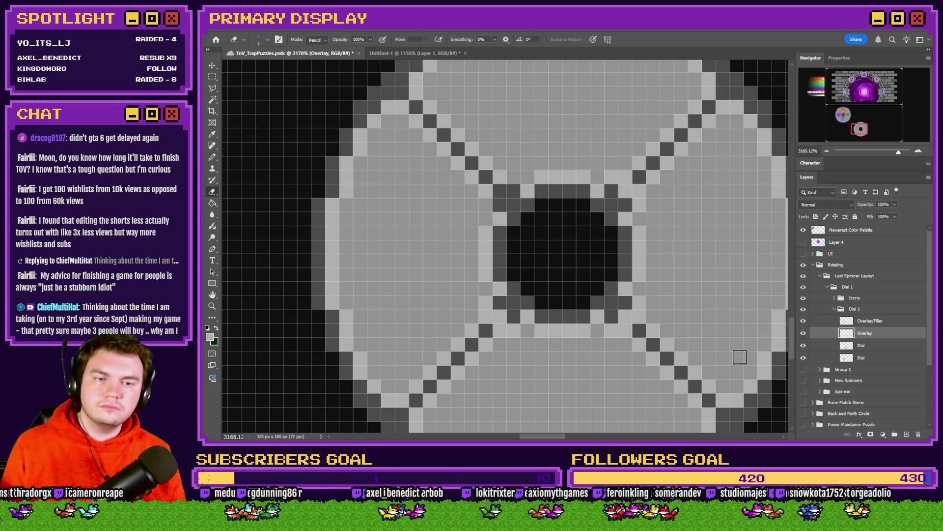
pyautogui.click(802, 346)
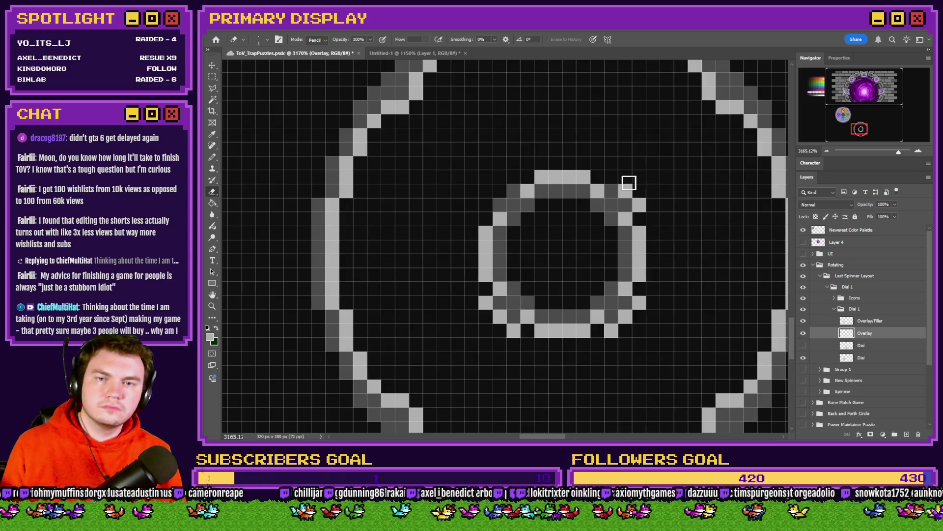
pyautogui.moveTo(639, 302); pyautogui.dragTo(611, 330)
pyautogui.moveTo(502, 348)
pyautogui.mouseDown()
pyautogui.moveTo(507, 332)
pyautogui.moveTo(487, 308)
pyautogui.mouseUp()
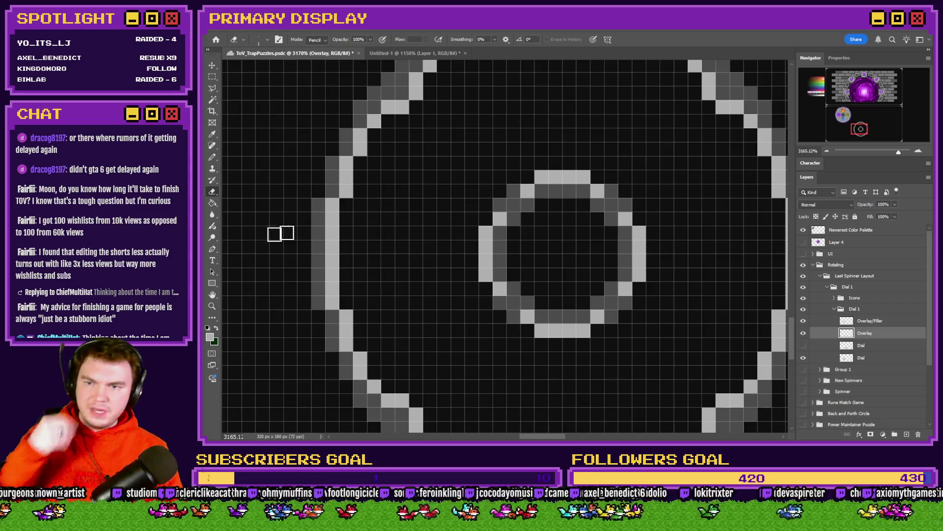
# Pencil light grey pixels around the ring's corners and show the Dial layer again.
pyautogui.click(212, 157)
pyautogui.moveTo(499, 211); pyautogui.dragTo(513, 192)
pyautogui.click(611, 191)
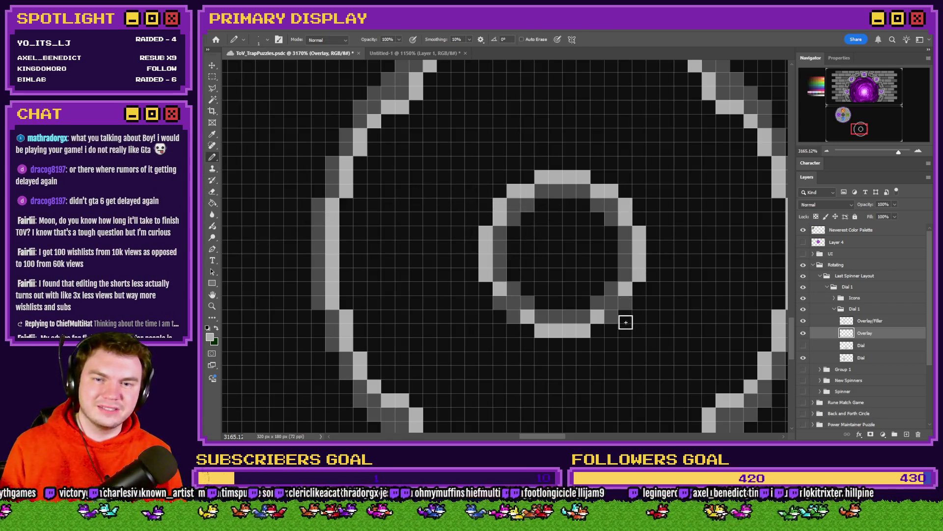
pyautogui.click(625, 302)
pyautogui.click(513, 316)
pyautogui.click(500, 303)
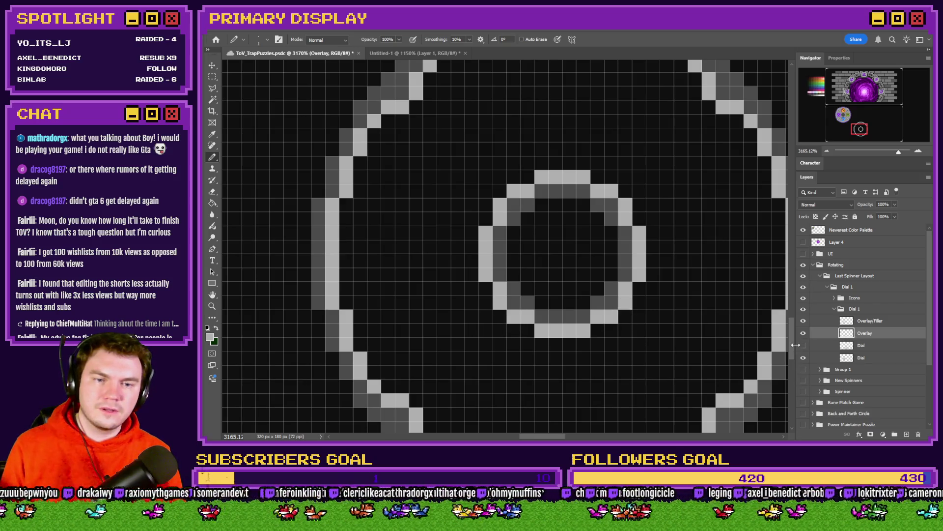
pyautogui.click(804, 345)
# Rotate the Dial layer 90° with Free Transform.
pyautogui.press('m')
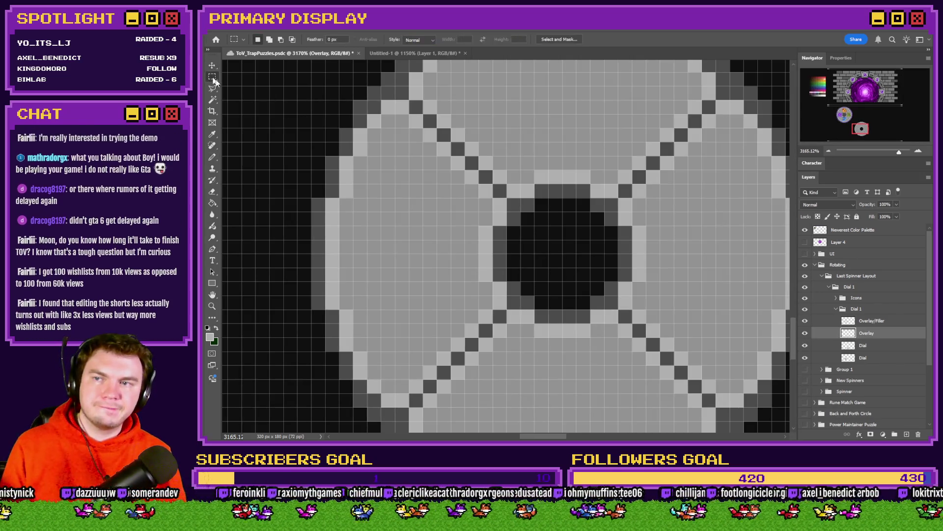
pyautogui.scroll(-3, 522, 224)
pyautogui.click(889, 346)
pyautogui.rightClick(577, 268)
pyautogui.click(609, 351)
pyautogui.moveTo(701, 226)
pyautogui.mouseDown()
pyautogui.moveTo(673, 326)
pyautogui.moveTo(589, 383)
pyautogui.moveTo(419, 385)
pyautogui.moveTo(403, 374)
pyautogui.mouseUp()
pyautogui.press('Return')
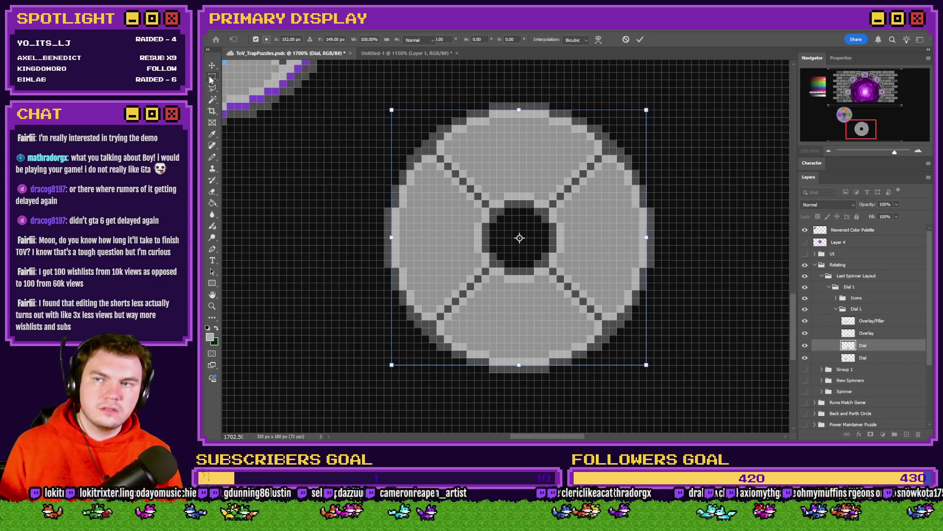
# Try two colour fills on the Overlay layer and undo both.
pyautogui.click(887, 333)
pyautogui.click(213, 202)
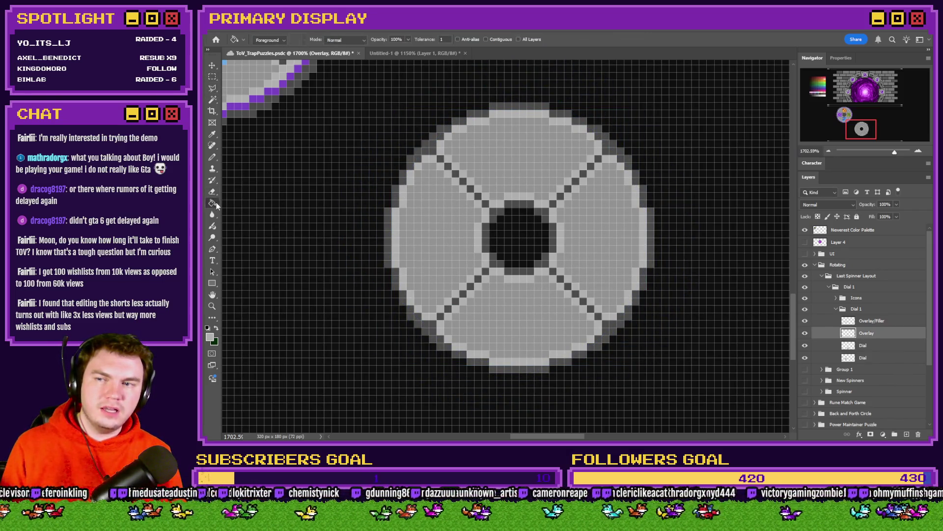
pyautogui.scroll(2, 522, 202)
pyautogui.click(522, 202)
pyautogui.hotkey('ctrl', 'z')
pyautogui.keyDown('alt'); pyautogui.click(528, 236); pyautogui.keyUp('alt')
pyautogui.click(529, 235)
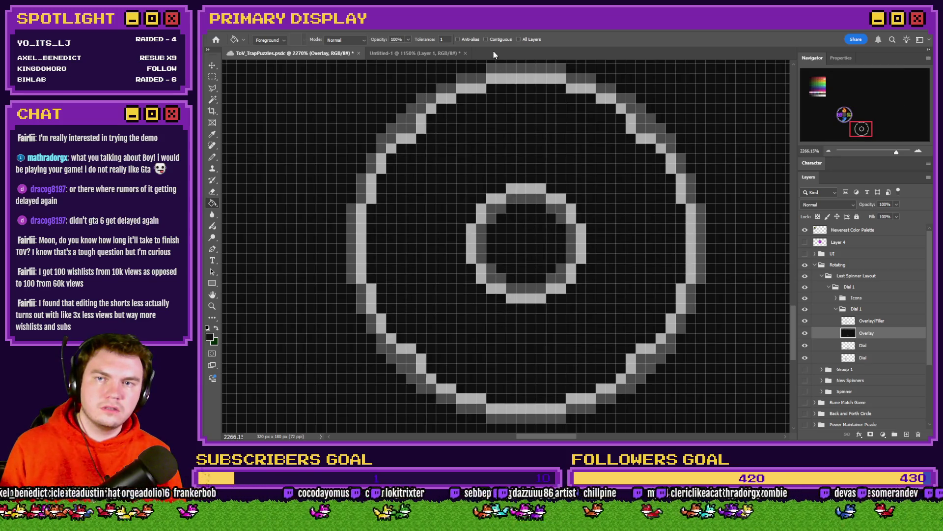
pyautogui.hotkey('ctrl', 'z')
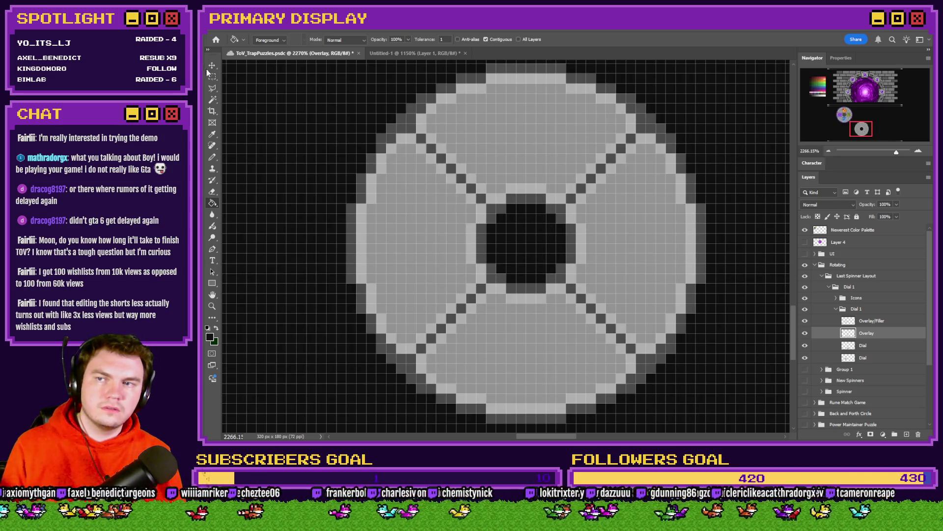
# Free Transform the Dial layer again, rotating it about 45 degrees.
pyautogui.press('m')
pyautogui.scroll(-2, 392, 216)
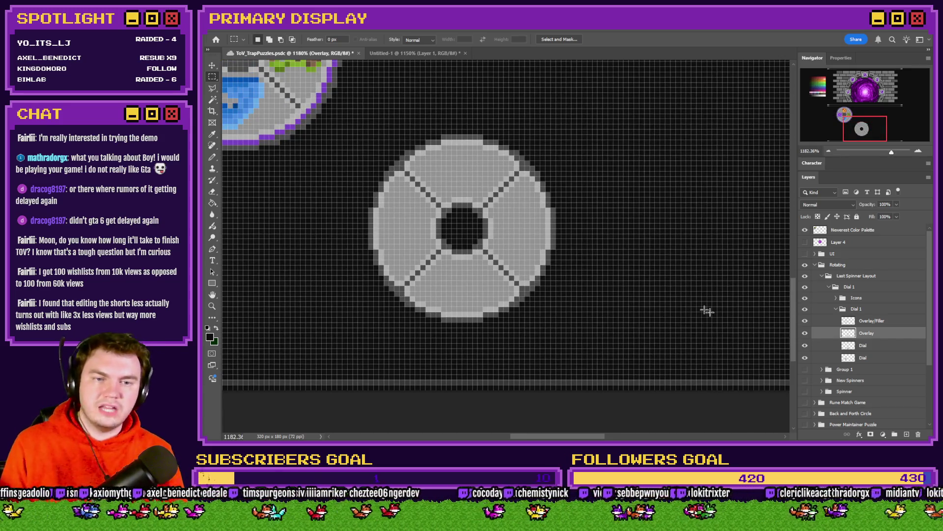
pyautogui.click(865, 345)
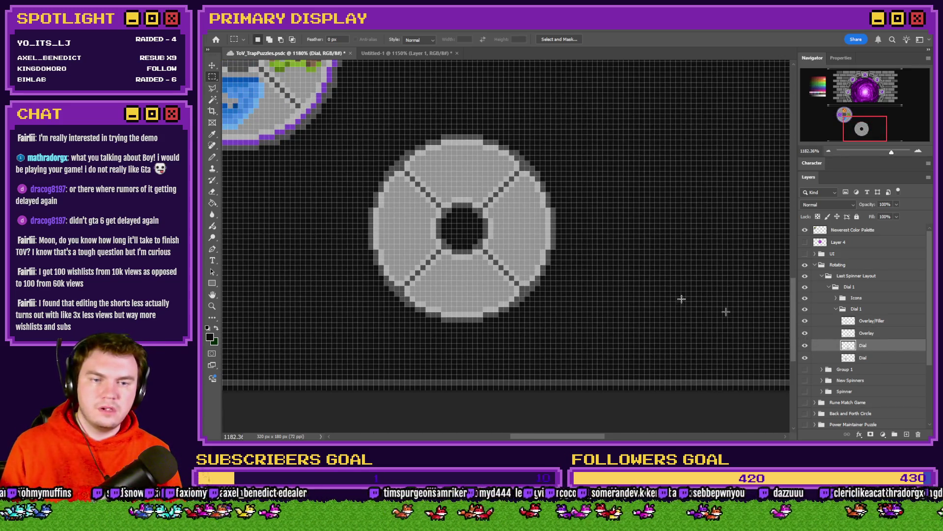
pyautogui.rightClick(521, 236)
pyautogui.click(547, 321)
pyautogui.moveTo(617, 196)
pyautogui.mouseDown()
pyautogui.moveTo(626, 235)
pyautogui.moveTo(585, 315)
pyautogui.moveTo(488, 336)
pyautogui.moveTo(341, 299)
pyautogui.moveTo(316, 168)
pyautogui.moveTo(408, 131)
pyautogui.moveTo(614, 185)
pyautogui.moveTo(537, 305)
pyautogui.moveTo(339, 354)
pyautogui.moveTo(290, 231)
pyautogui.mouseUp()
pyautogui.click(212, 76)
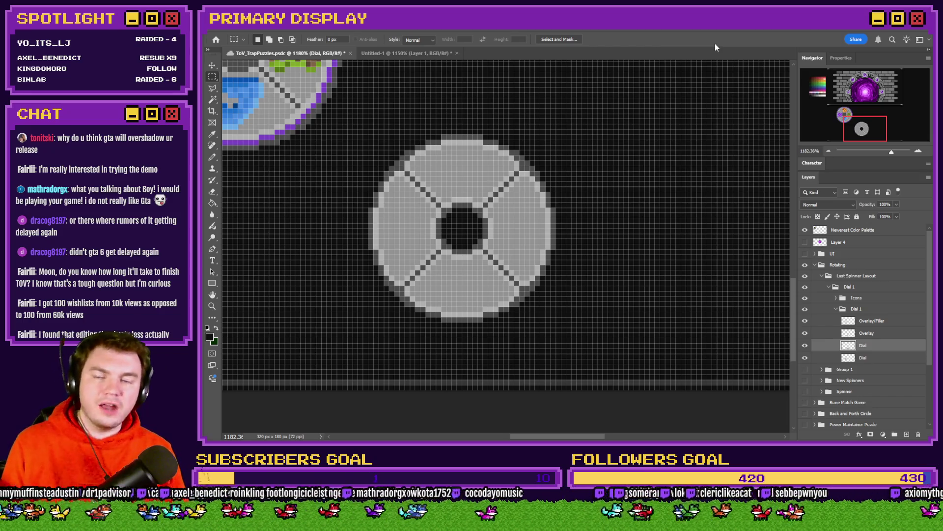
pyautogui.hscroll(-2, 621, 270)
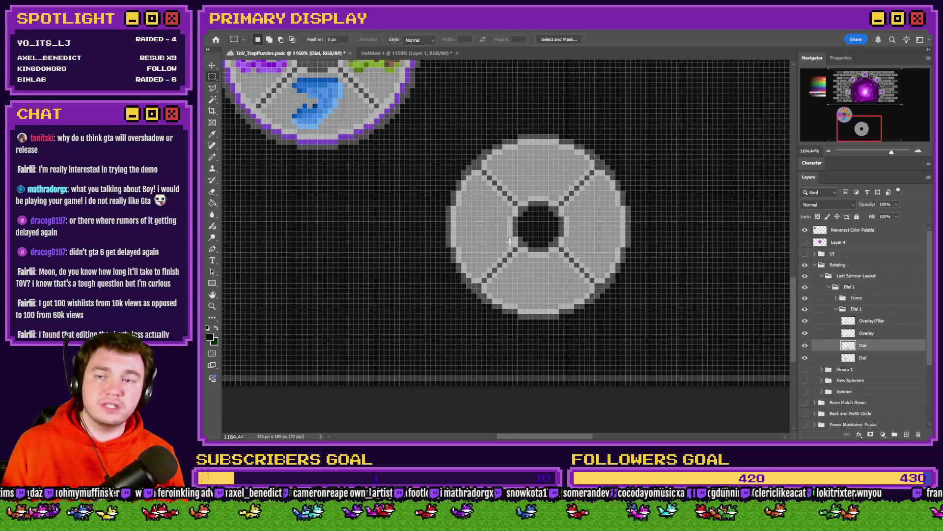
pyautogui.scroll(1, 510, 241)
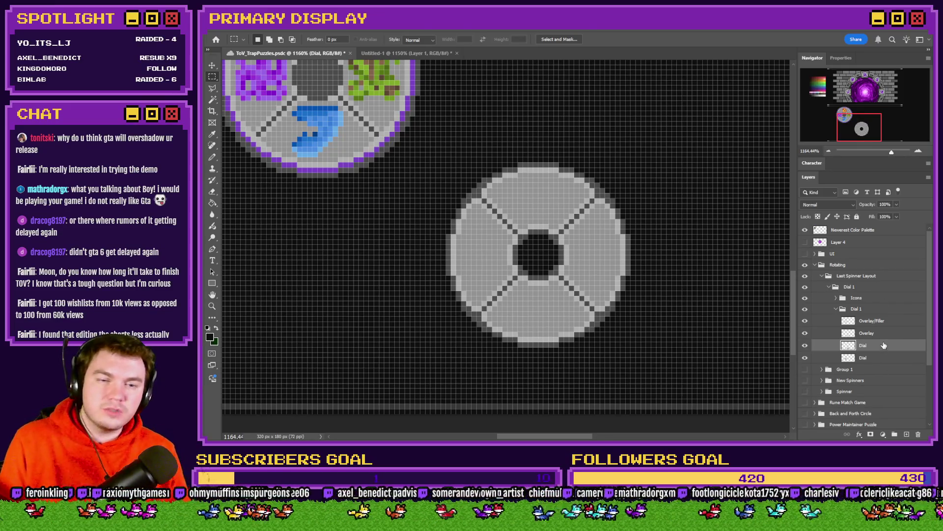
pyautogui.click(805, 321)
pyautogui.click(804, 320)
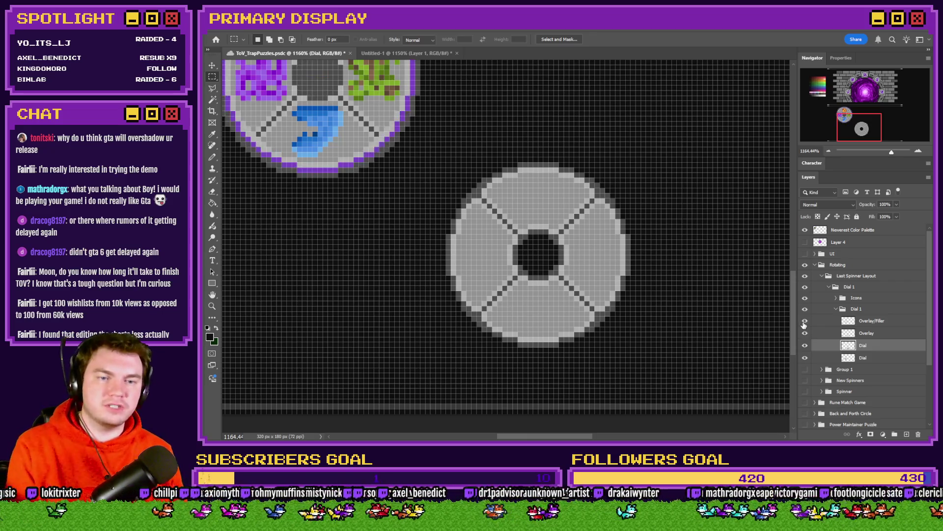
pyautogui.click(895, 323)
pyautogui.press('Delete')
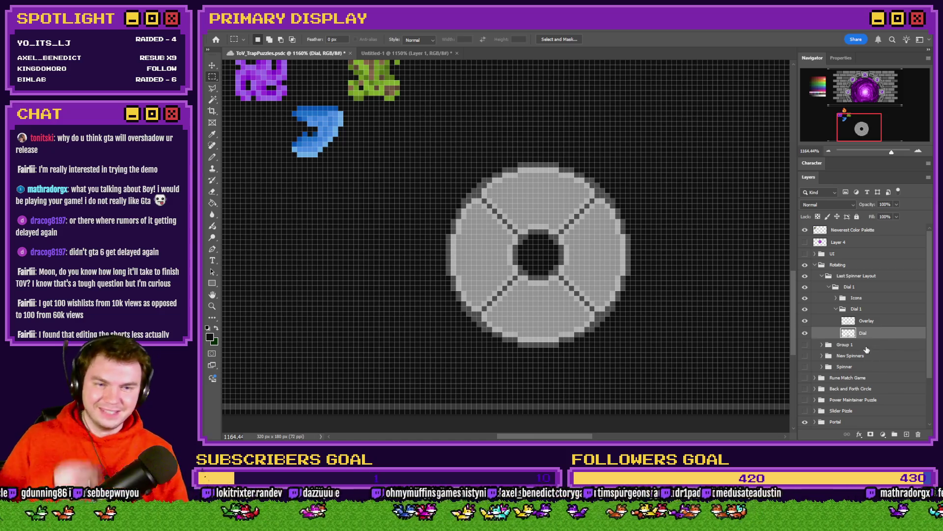
# Delete the old Icons group and add a new empty layer named 'Icons'.
pyautogui.click(855, 299)
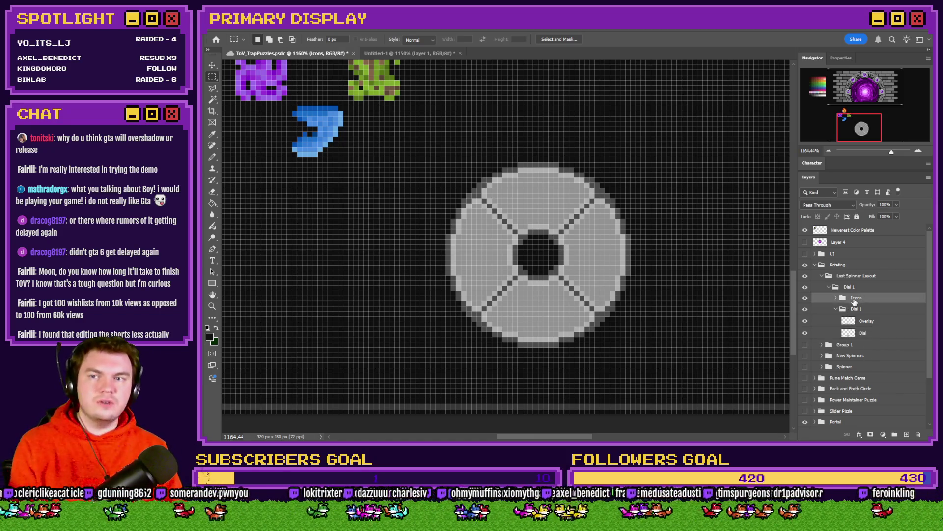
pyautogui.press('Delete')
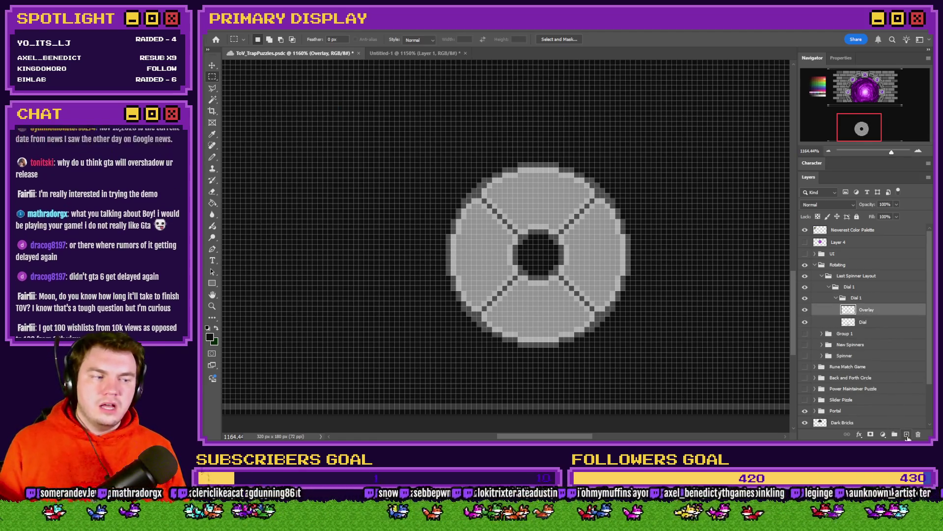
pyautogui.click(907, 435)
pyautogui.doubleClick(866, 309)
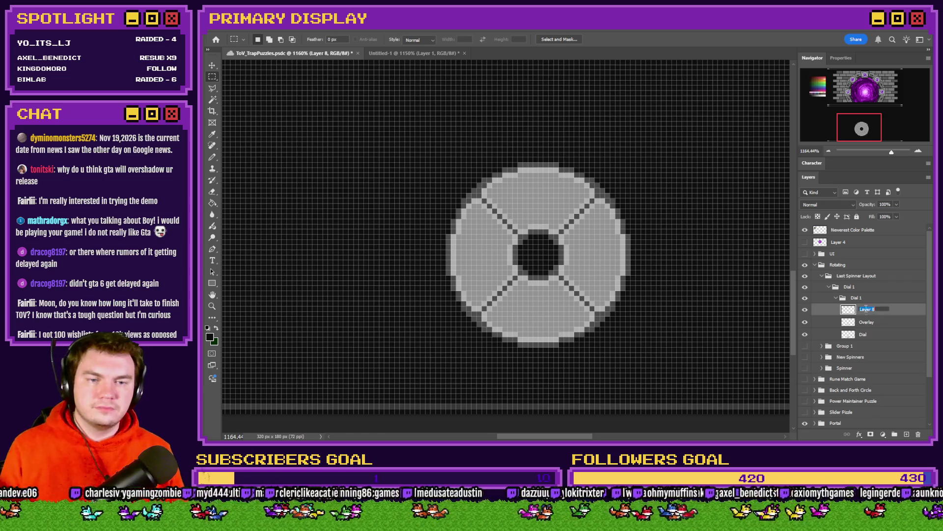
pyautogui.write('Icons')
pyautogui.press('Return')
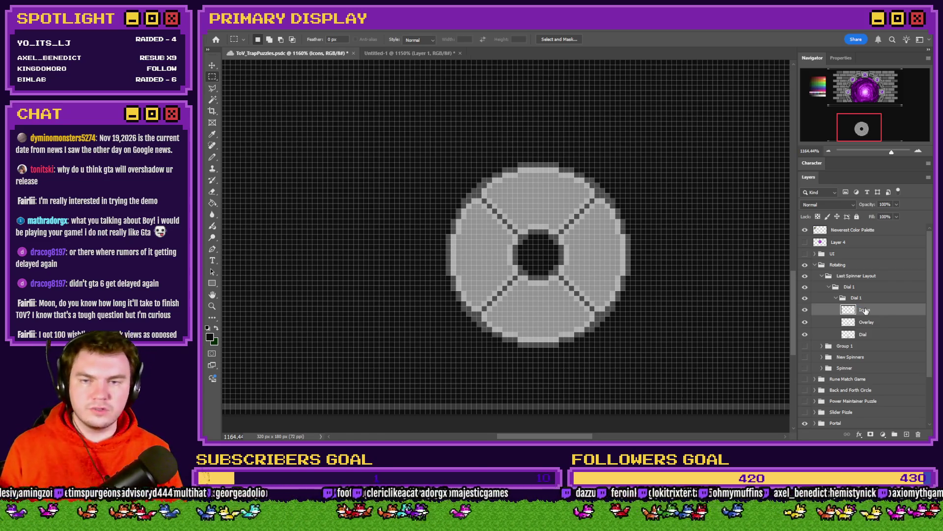
# Pick red from the palette and pencil the red rune's strokes and bottom row.
pyautogui.click(213, 158)
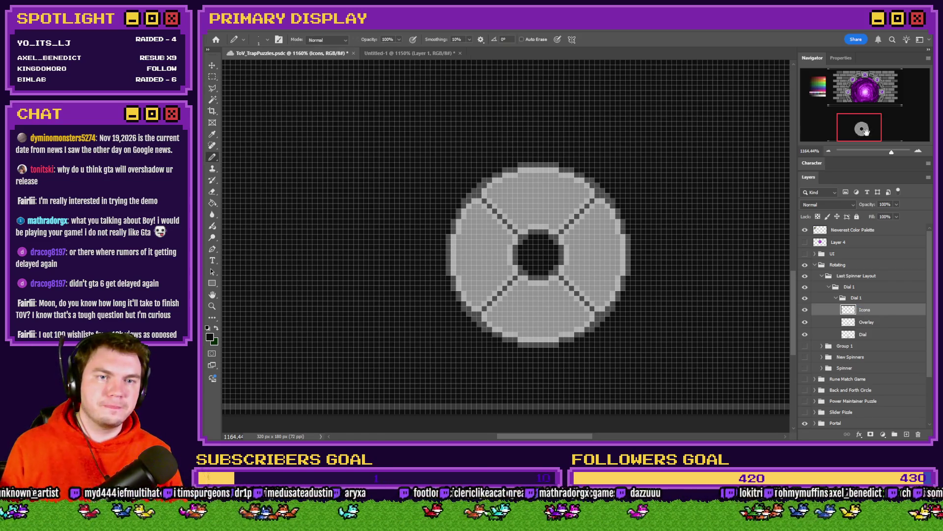
pyautogui.moveTo(862, 122); pyautogui.dragTo(827, 91)
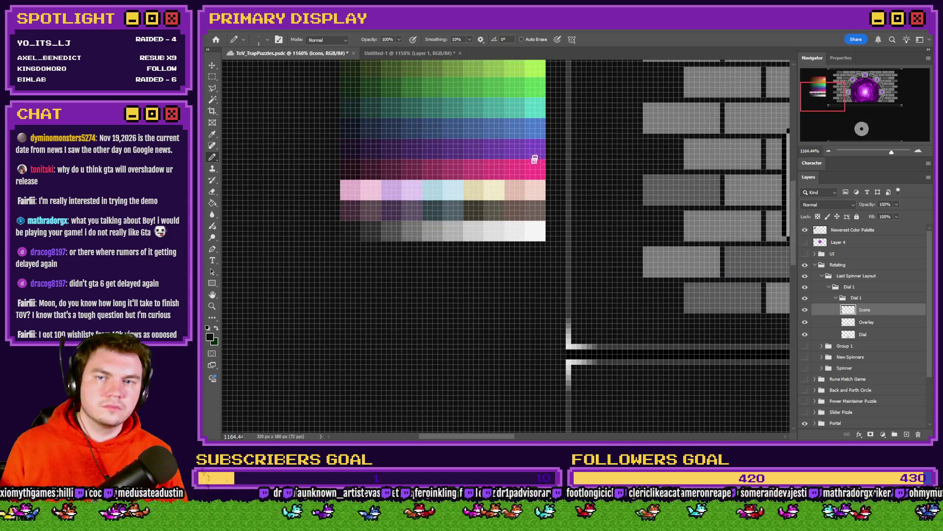
pyautogui.scroll(3, 533, 147)
pyautogui.keyDown('alt'); pyautogui.click(533, 103); pyautogui.keyUp('alt')
pyautogui.moveTo(815, 115); pyautogui.dragTo(866, 131)
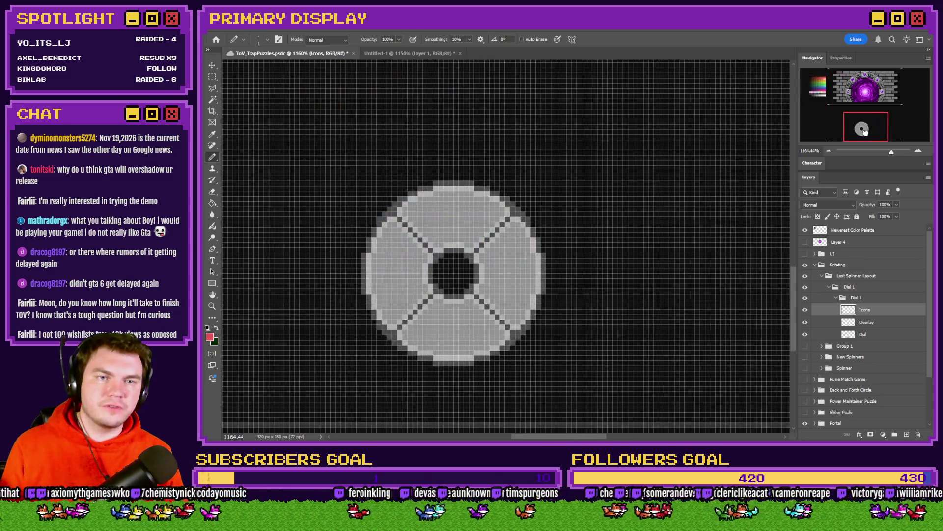
pyautogui.scroll(2, 452, 221)
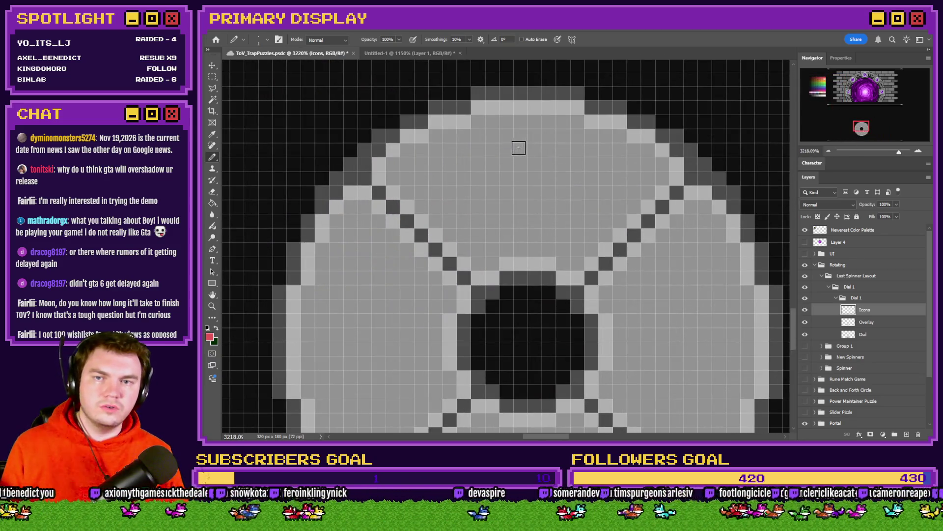
pyautogui.moveTo(522, 138)
pyautogui.mouseDown()
pyautogui.moveTo(489, 181)
pyautogui.moveTo(516, 160)
pyautogui.moveTo(562, 193)
pyautogui.mouseUp()
pyautogui.moveTo(577, 157); pyautogui.dragTo(502, 231)
pyautogui.hotkey('ctrl', 'z')
pyautogui.moveTo(563, 147)
pyautogui.mouseDown()
pyautogui.moveTo(552, 190)
pyautogui.moveTo(492, 221)
pyautogui.mouseUp()
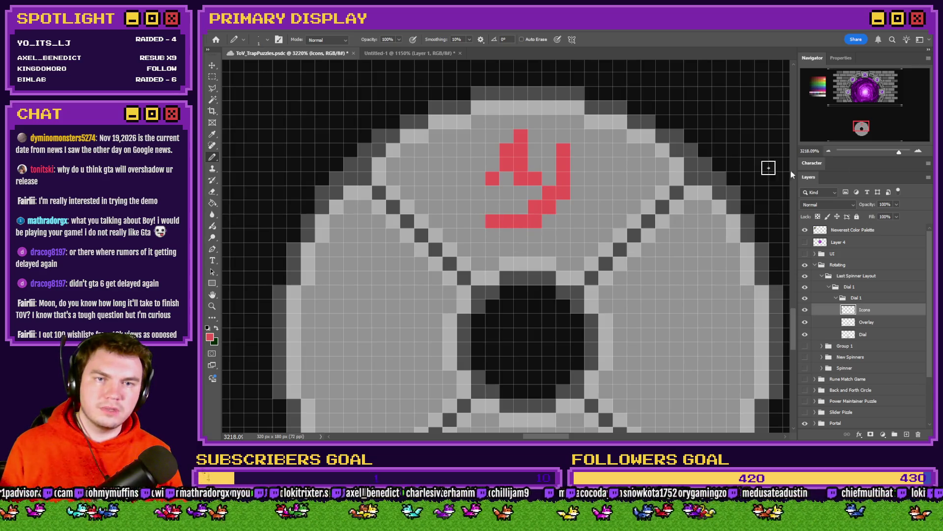
# Try dark grey edge and light grey pixel corrections around the rune, then undo them.
pyautogui.keyDown('alt'); pyautogui.click(562, 94); pyautogui.keyUp('alt')
pyautogui.moveTo(534, 167)
pyautogui.mouseDown()
pyautogui.moveTo(535, 137)
pyautogui.moveTo(506, 134)
pyautogui.moveTo(478, 176)
pyautogui.moveTo(491, 206)
pyautogui.moveTo(506, 192)
pyautogui.moveTo(525, 193)
pyautogui.moveTo(514, 210)
pyautogui.moveTo(486, 206)
pyautogui.moveTo(496, 234)
pyautogui.moveTo(550, 235)
pyautogui.moveTo(541, 225)
pyautogui.moveTo(560, 204)
pyautogui.moveTo(573, 160)
pyautogui.moveTo(564, 135)
pyautogui.moveTo(548, 187)
pyautogui.mouseUp()
pyautogui.hotkey('ctrl', 'z')
pyautogui.scroll(-10, 570, 184)
pyautogui.scroll(10, 570, 182)
pyautogui.keyDown('alt'); pyautogui.click(541, 97); pyautogui.keyUp('alt')
pyautogui.click(522, 129)
pyautogui.click(512, 143)
pyautogui.hotkey('ctrl', 'z')
pyautogui.hotkey('ctrl', 'z')
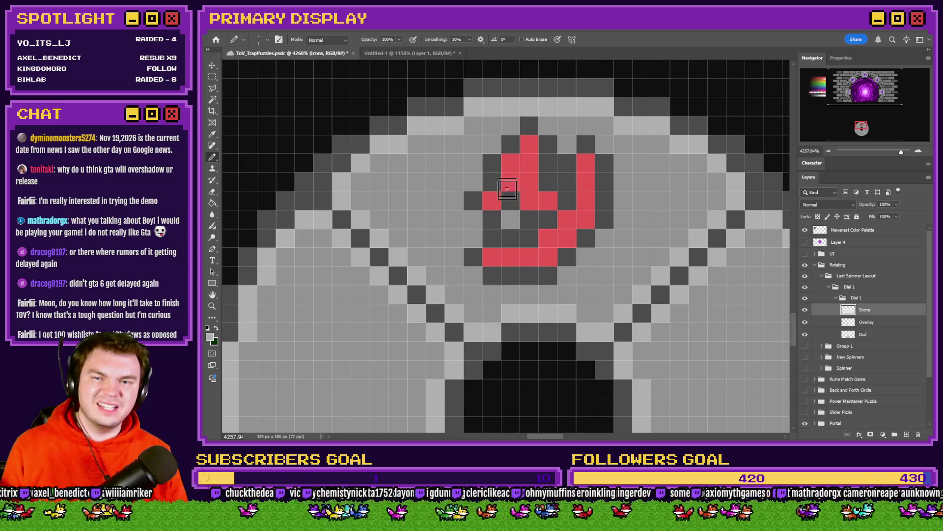
# Nudge the rune's bottom red row up one pixel, then shift the whole rune down one pixel.
pyautogui.press('m')
pyautogui.moveTo(475, 253); pyautogui.dragTo(555, 270)
pyautogui.hotkey('ctrl', 'Up')
pyautogui.hotkey('ctrl', 'd')
pyautogui.hotkey('ctrl', 'Down')
pyautogui.scroll(-10, 532, 188)
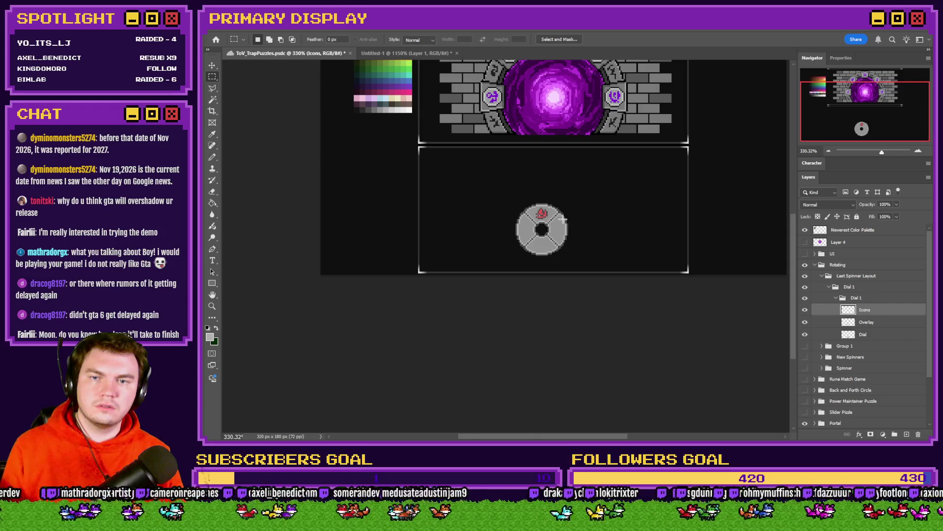
# Sample green from the colour palette with the Pencil active.
pyautogui.scroll(4, 562, 219)
pyautogui.click(212, 157)
pyautogui.moveTo(884, 129); pyautogui.dragTo(843, 81)
pyautogui.keyDown('alt'); pyautogui.click(528, 218); pyautogui.keyUp('alt')
pyautogui.moveTo(529, 219); pyautogui.dragTo(527, 270)
pyautogui.scroll(-2, 527, 271)
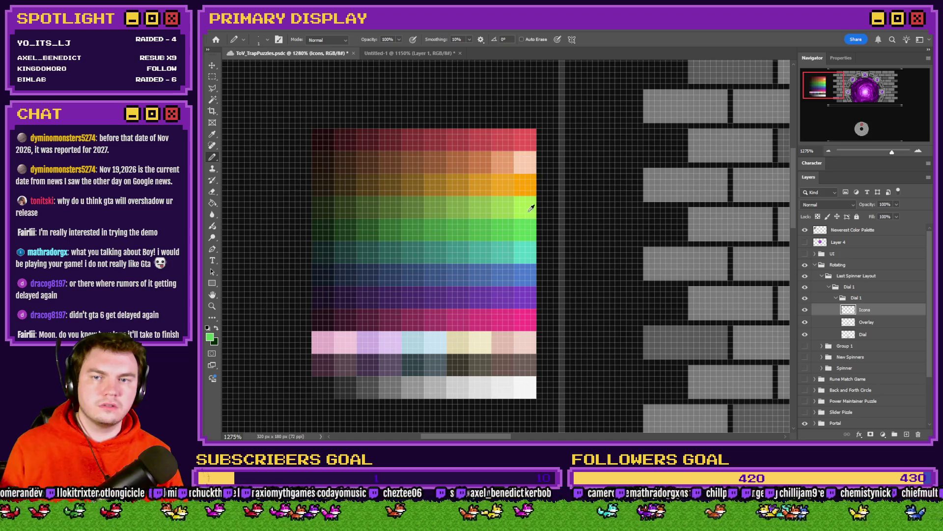
pyautogui.moveTo(853, 130); pyautogui.dragTo(863, 132)
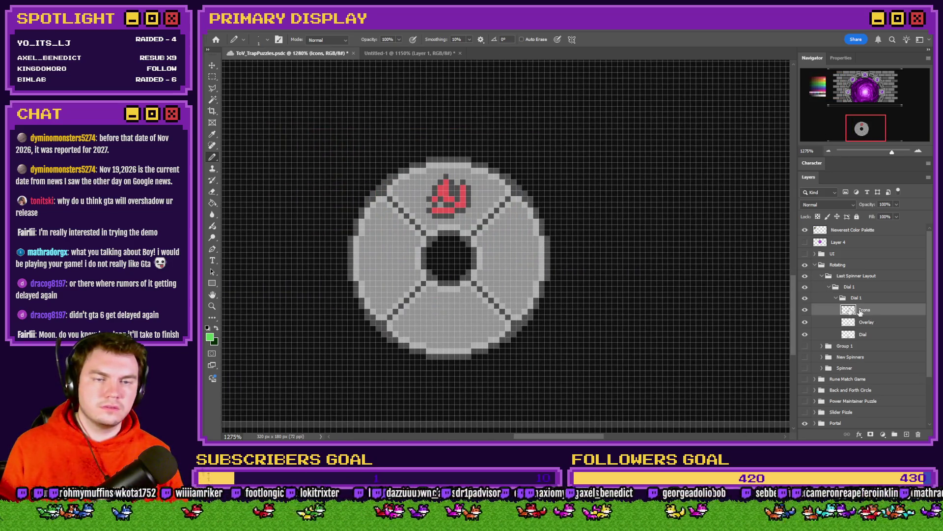
pyautogui.scroll(3, 474, 277)
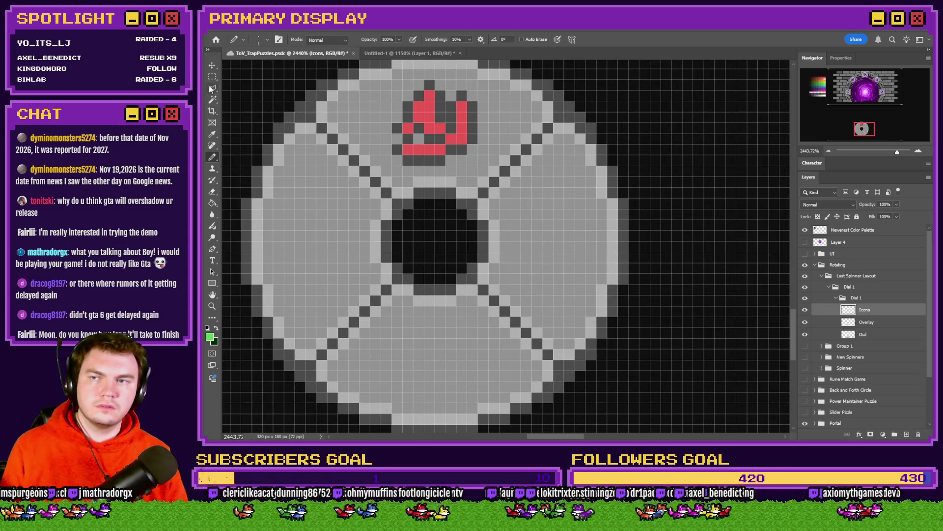
# Select an 8x8 px area on the dial's right and pencil green pixels inside it.
pyautogui.click(213, 78)
pyautogui.moveTo(592, 199)
pyautogui.mouseDown()
pyautogui.moveTo(507, 246)
pyautogui.moveTo(503, 277)
pyautogui.mouseUp()
pyautogui.click(212, 157)
pyautogui.scroll(1, 609, 243)
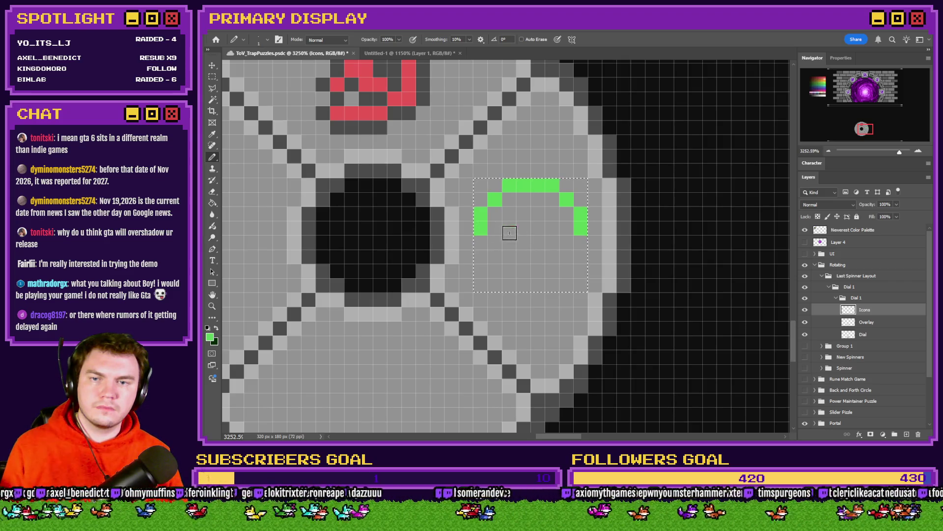
pyautogui.moveTo(513, 245); pyautogui.dragTo(541, 270)
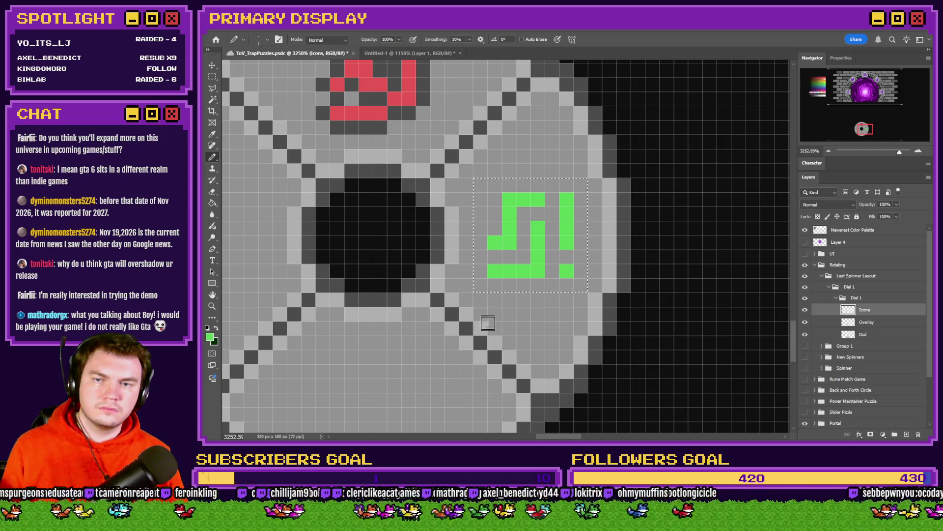
pyautogui.scroll(-5, 538, 277)
pyautogui.scroll(5, 548, 276)
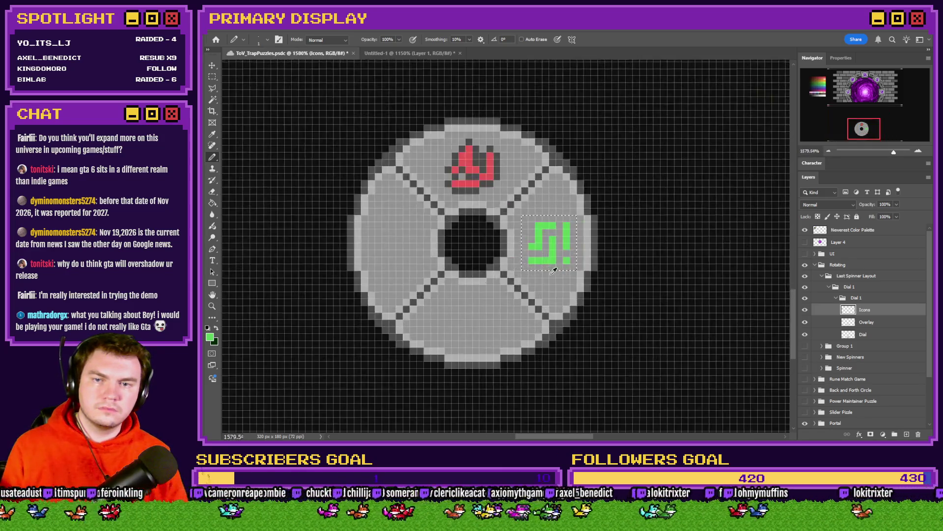
# Clear the old green rune and pencil a new U-shaped stroke and horizontal bar.
pyautogui.hotkey('ctrl', 'z')
pyautogui.hotkey('ctrl', 'z')
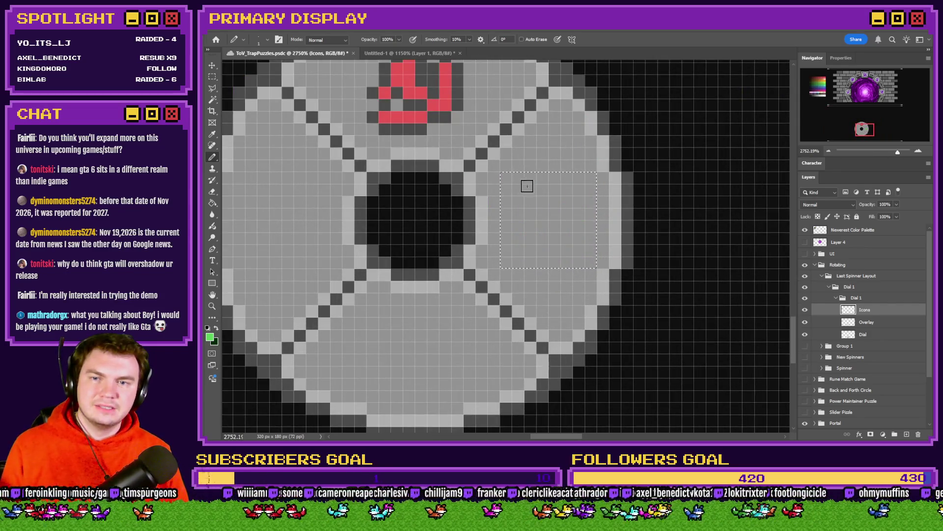
pyautogui.moveTo(506, 196)
pyautogui.mouseDown()
pyautogui.moveTo(543, 182)
pyautogui.moveTo(506, 179)
pyautogui.moveTo(509, 227)
pyautogui.moveTo(567, 219)
pyautogui.mouseUp()
pyautogui.hotkey('ctrl', 'z')
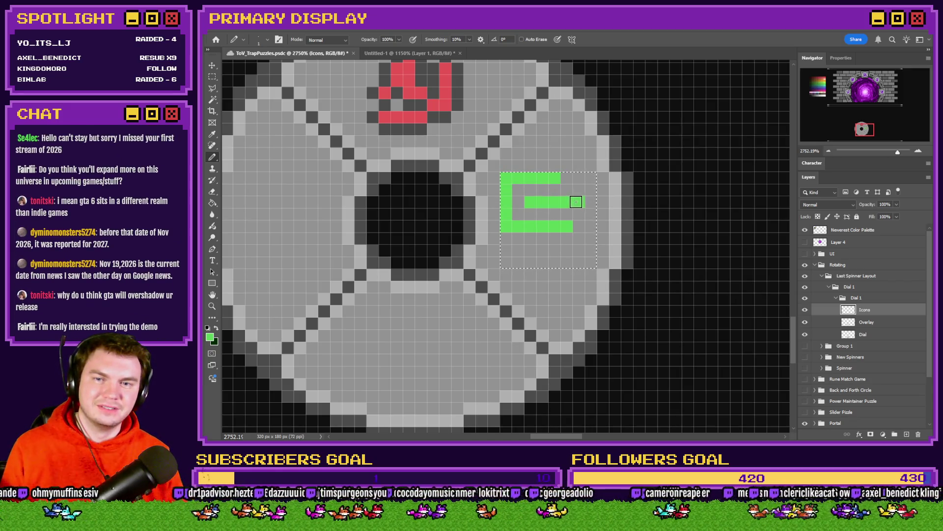
pyautogui.moveTo(513, 250); pyautogui.dragTo(570, 250)
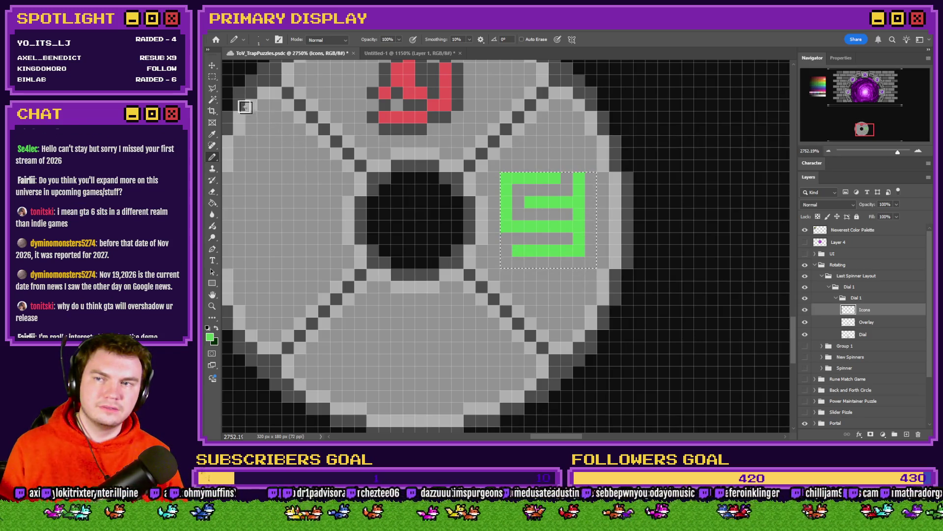
pyautogui.scroll(-3, 696, 254)
pyautogui.scroll(4, 696, 255)
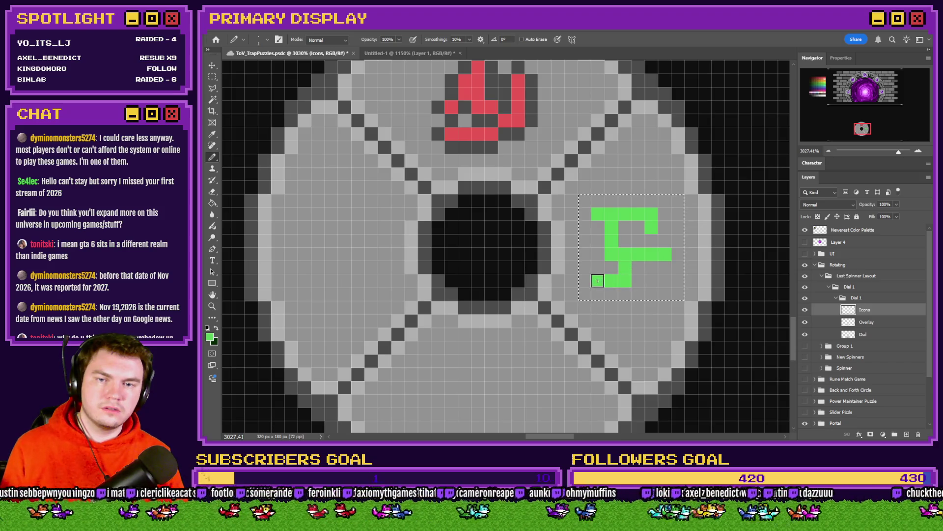
# Add two more green pixels, then pencil a dark grey shadow around the rune.
pyautogui.click(598, 254)
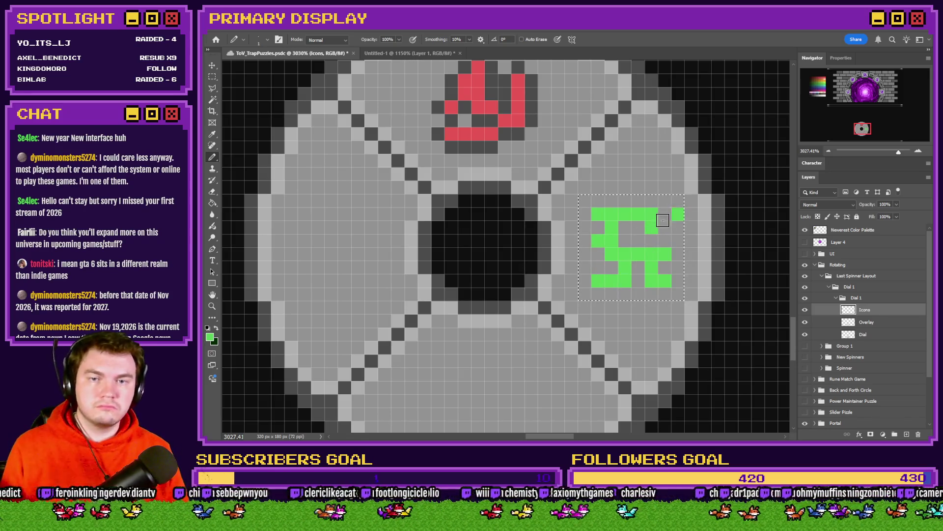
pyautogui.click(664, 225)
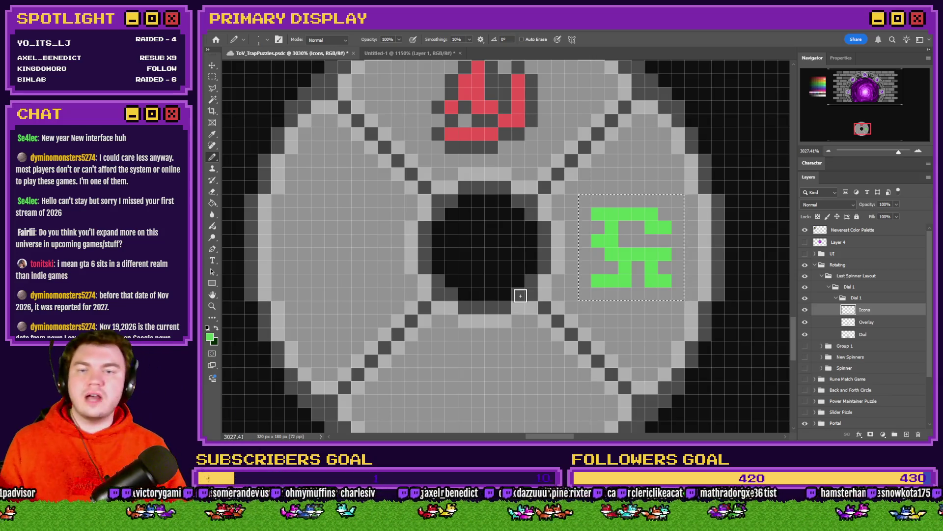
pyautogui.keyDown('alt'); pyautogui.click(601, 226); pyautogui.keyUp('alt')
pyautogui.moveTo(601, 202)
pyautogui.mouseDown()
pyautogui.moveTo(658, 206)
pyautogui.moveTo(678, 227)
pyautogui.moveTo(658, 238)
pyautogui.moveTo(622, 231)
pyautogui.moveTo(639, 227)
pyautogui.moveTo(678, 253)
pyautogui.moveTo(668, 289)
pyautogui.moveTo(644, 294)
pyautogui.moveTo(634, 270)
pyautogui.moveTo(589, 294)
pyautogui.moveTo(608, 270)
pyautogui.moveTo(582, 227)
pyautogui.mouseUp()
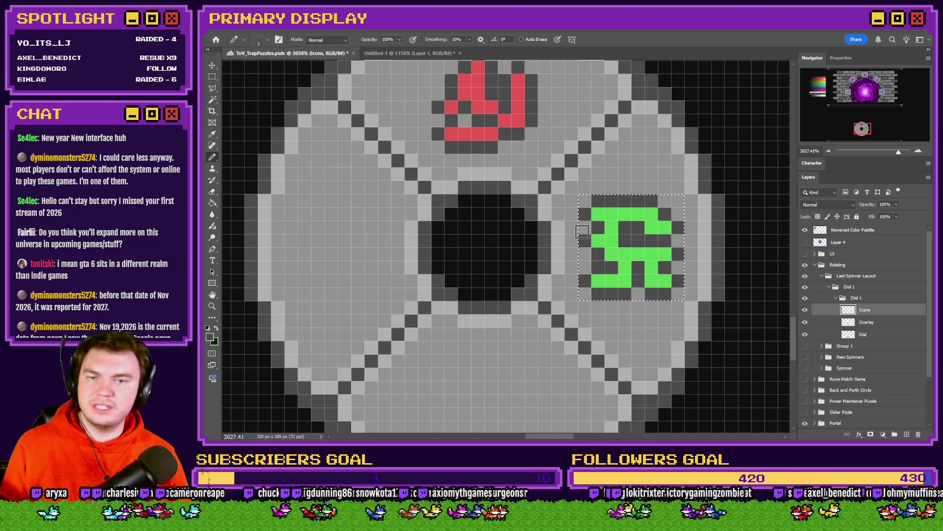
# Select the green rune and rotate it 90° counter-clockwise with Free Transform.
pyautogui.scroll(-10, 610, 246)
pyautogui.scroll(5, 630, 259)
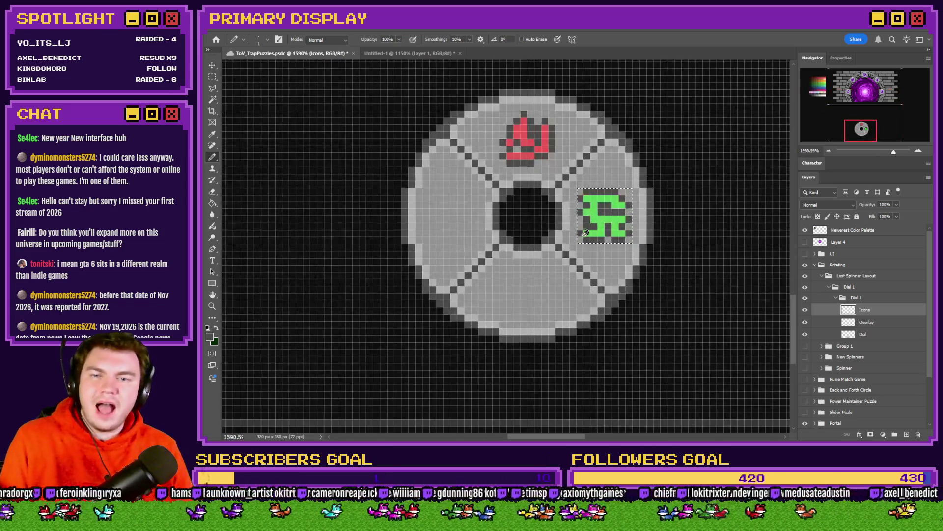
pyautogui.click(212, 76)
pyautogui.scroll(2, 499, 258)
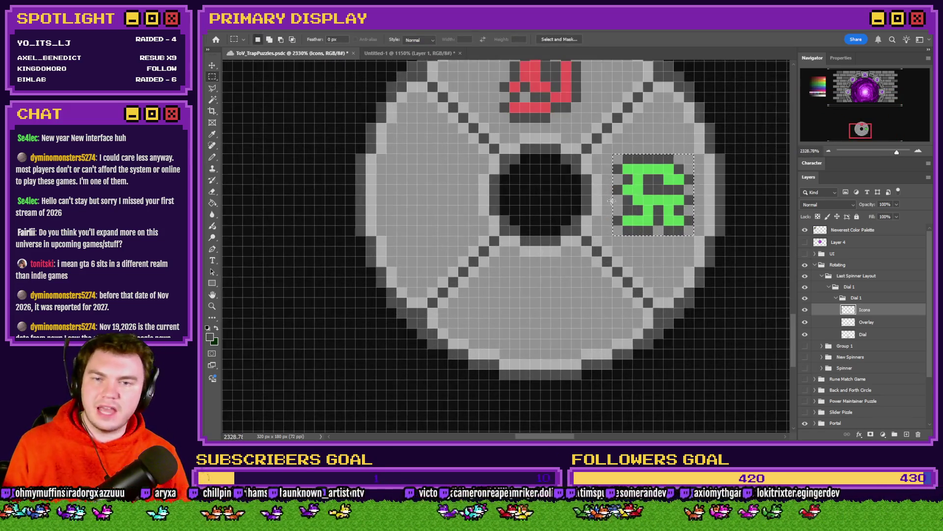
pyautogui.moveTo(650, 187)
pyautogui.mouseDown()
pyautogui.moveTo(581, 290)
pyautogui.moveTo(636, 206)
pyautogui.moveTo(624, 187)
pyautogui.moveTo(609, 226)
pyautogui.moveTo(645, 209)
pyautogui.mouseUp()
pyautogui.rightClick(646, 209)
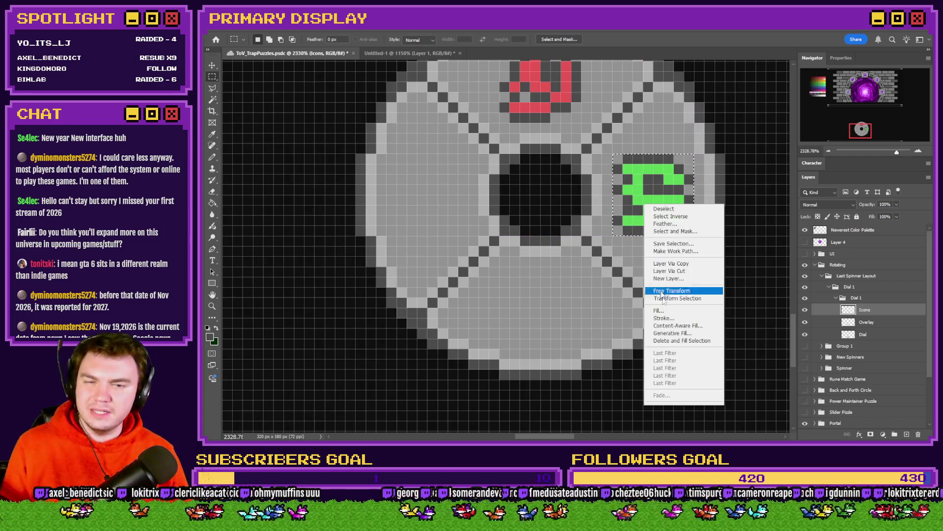
pyautogui.click(670, 291)
pyautogui.rightClick(633, 197)
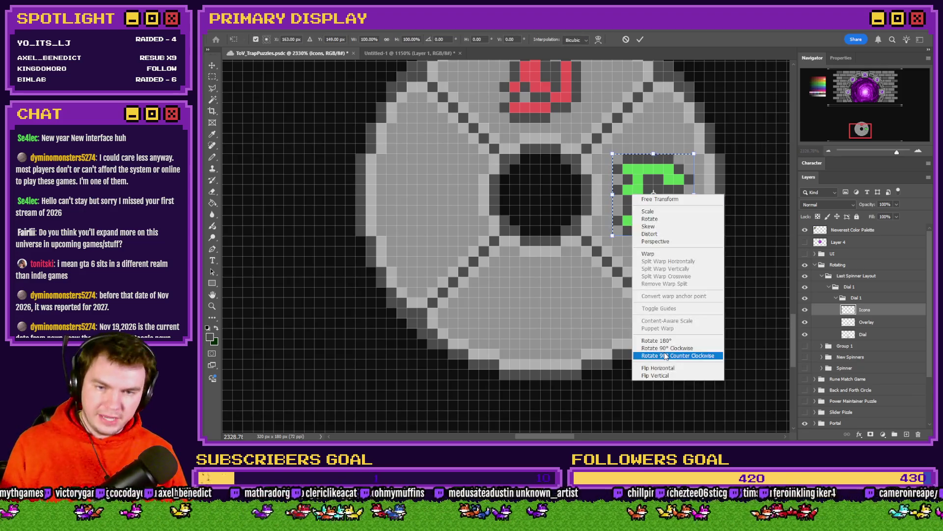
pyautogui.click(654, 350)
pyautogui.click(212, 76)
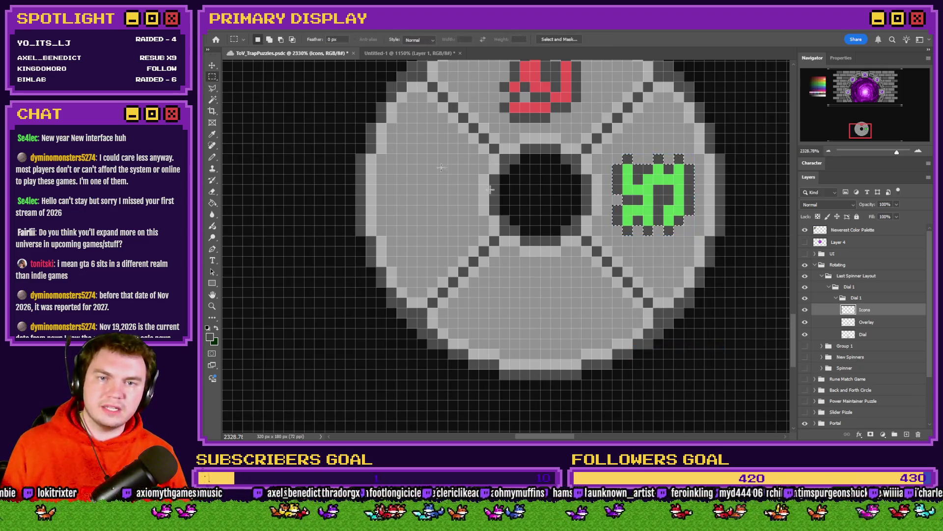
pyautogui.moveTo(581, 269)
pyautogui.mouseDown()
pyautogui.moveTo(487, 350)
pyautogui.moveTo(498, 344)
pyautogui.mouseUp()
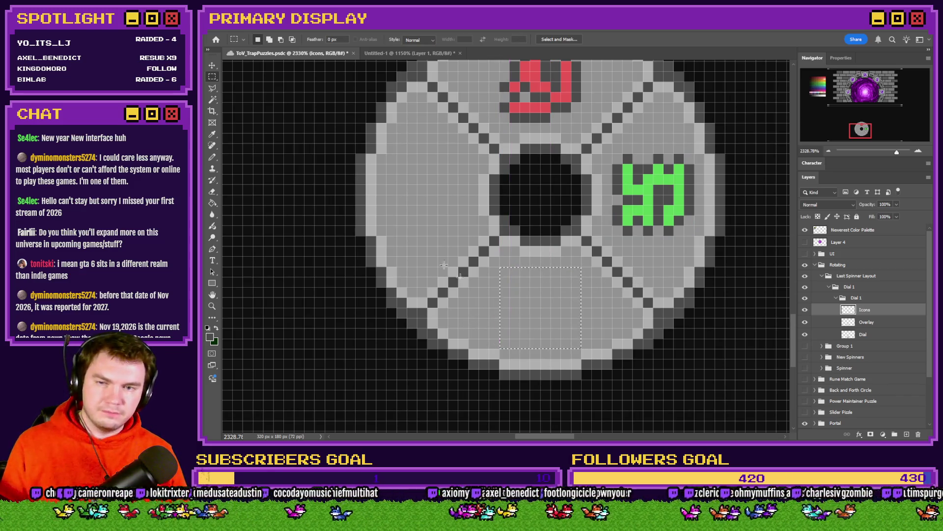
# Pick light blue from the palette and try a blue vertical stroke in the bottom section, undoing it.
pyautogui.click(212, 157)
pyautogui.moveTo(873, 119); pyautogui.dragTo(819, 87)
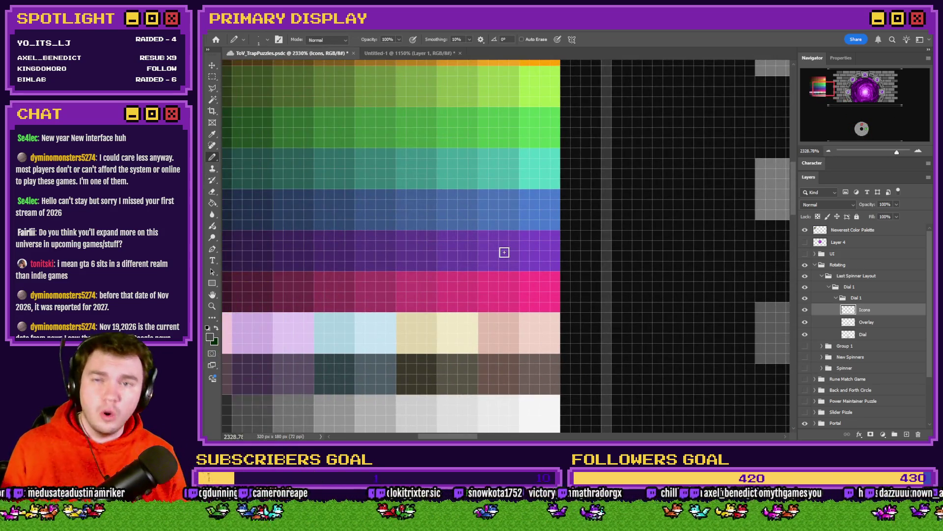
pyautogui.keyDown('alt'); pyautogui.click(549, 216); pyautogui.keyUp('alt')
pyautogui.click(861, 120)
pyautogui.moveTo(861, 120); pyautogui.dragTo(861, 130)
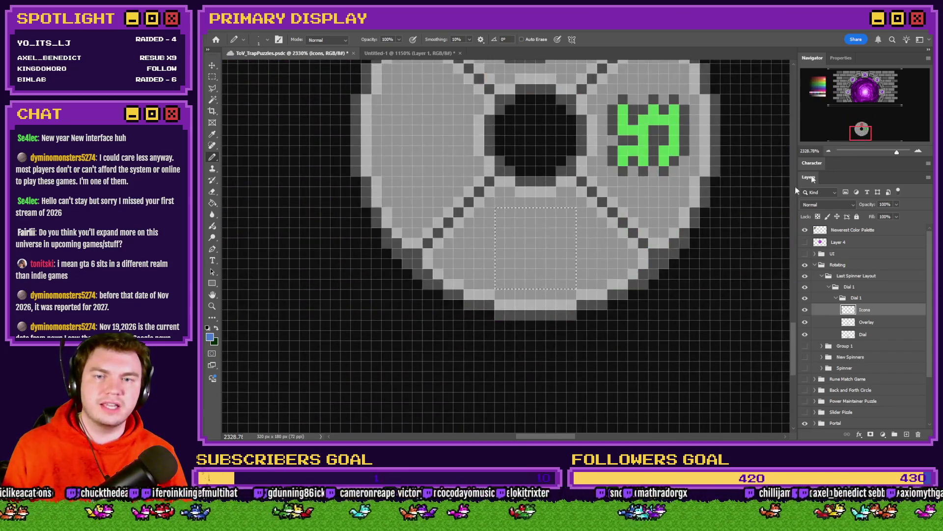
pyautogui.scroll(3, 558, 261)
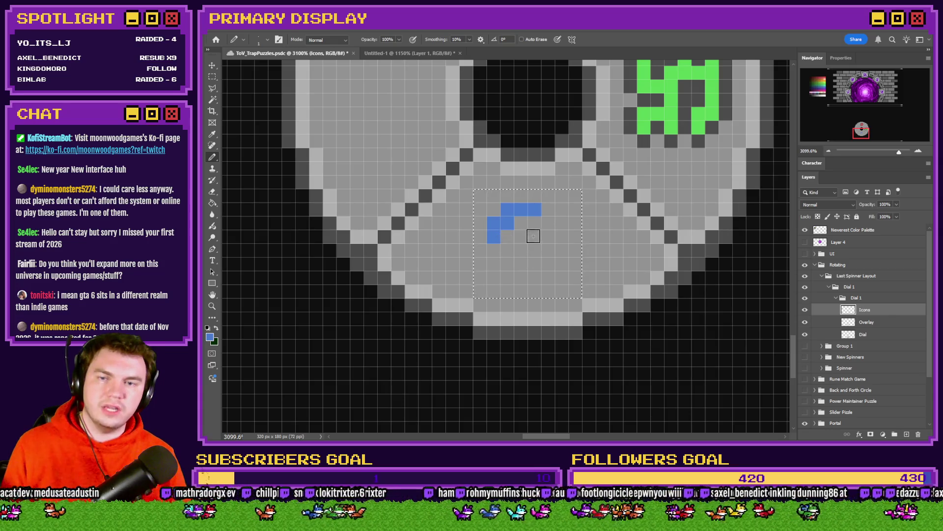
pyautogui.moveTo(562, 209); pyautogui.dragTo(561, 283)
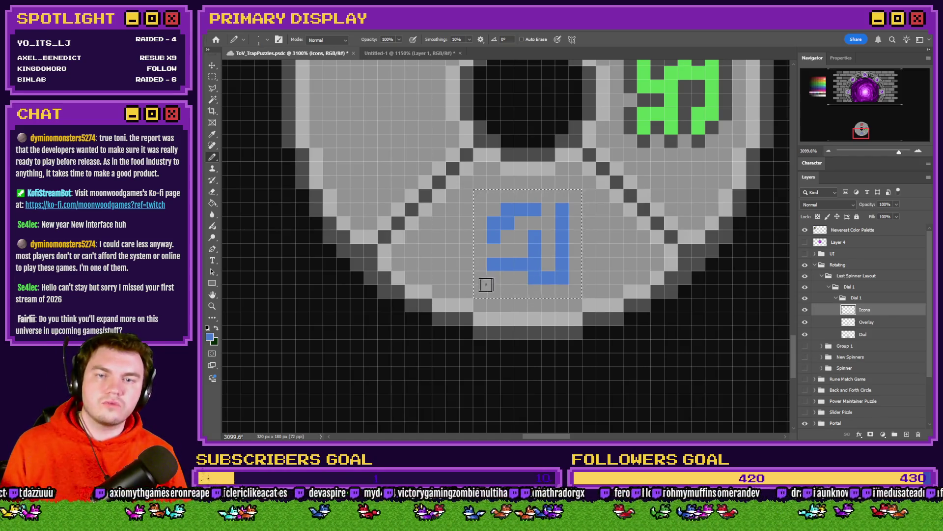
pyautogui.hotkey('ctrl', 'z')
pyautogui.scroll(-5, 486, 285)
pyautogui.scroll(4, 492, 275)
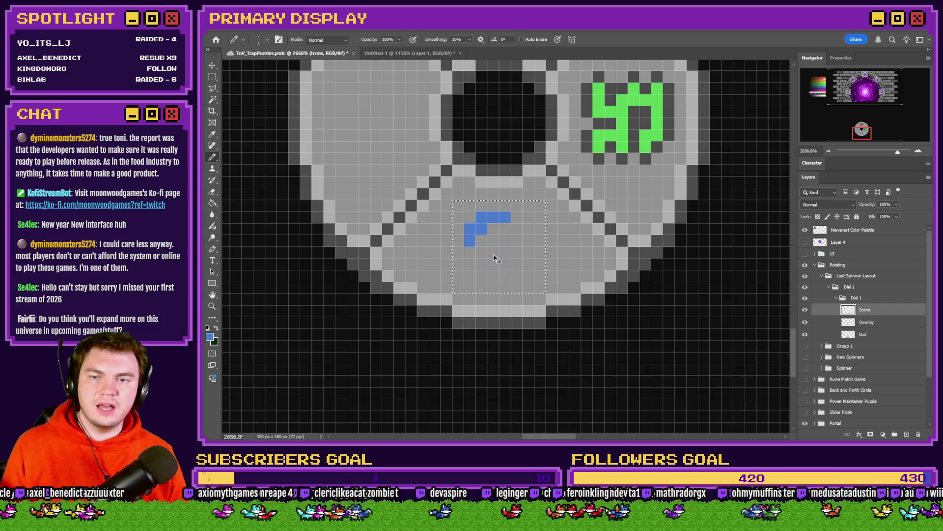
pyautogui.scroll(2, 482, 234)
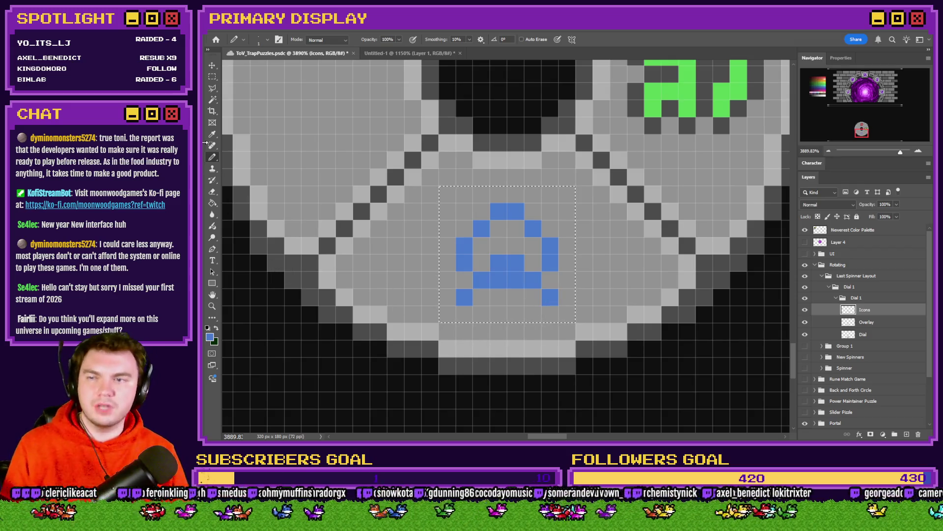
# Paint dark grey outline pixels along the blue rune's top and inside it.
pyautogui.keyDown('alt'); pyautogui.click(634, 101); pyautogui.keyUp('alt')
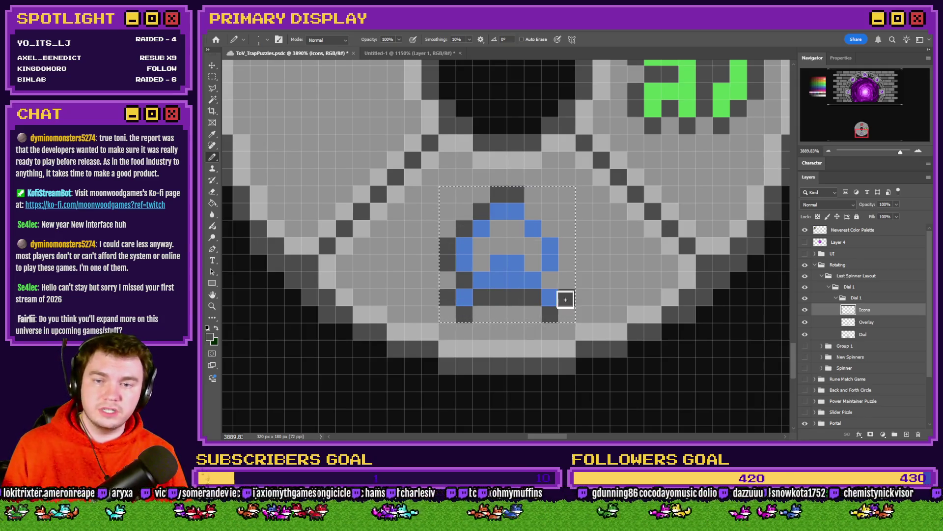
pyautogui.click(498, 228)
pyautogui.click(516, 228)
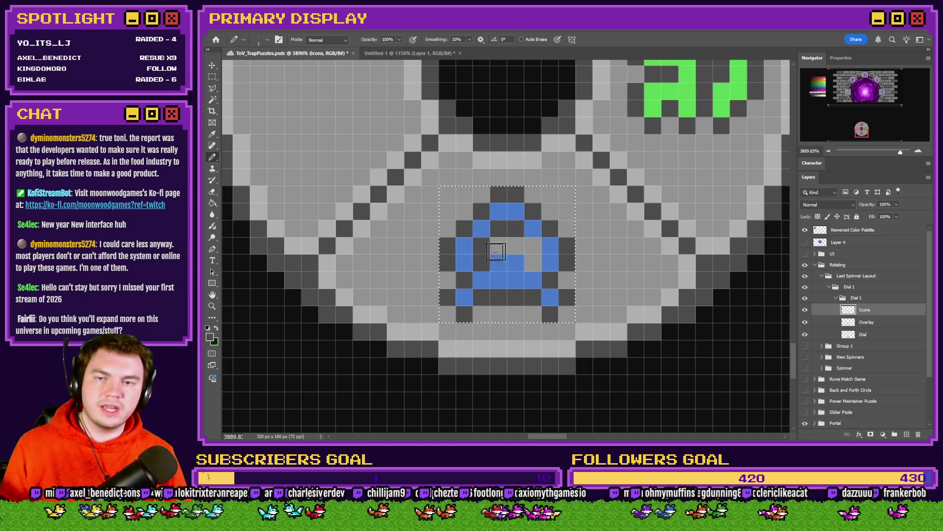
pyautogui.moveTo(533, 246); pyautogui.dragTo(503, 250)
pyautogui.click(516, 263)
pyautogui.scroll(-6, 522, 271)
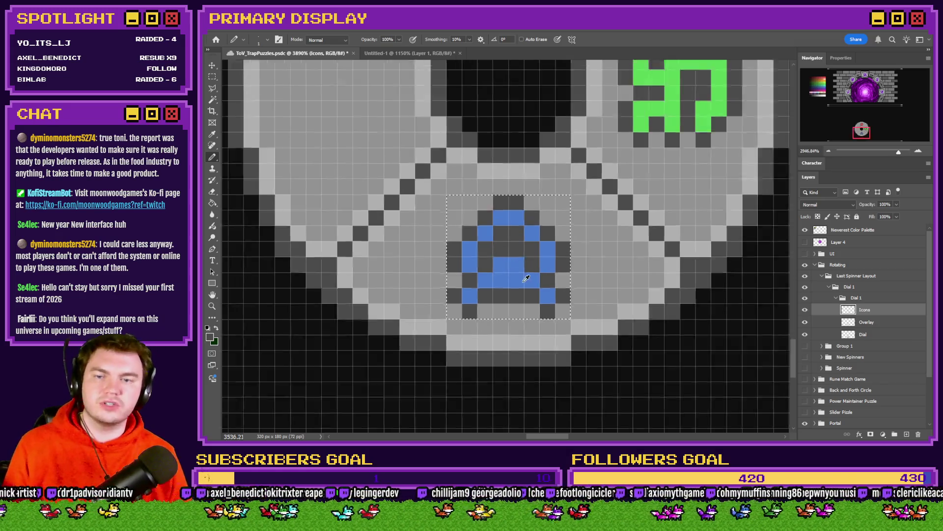
pyautogui.scroll(2, 520, 271)
pyautogui.scroll(3, 423, 201)
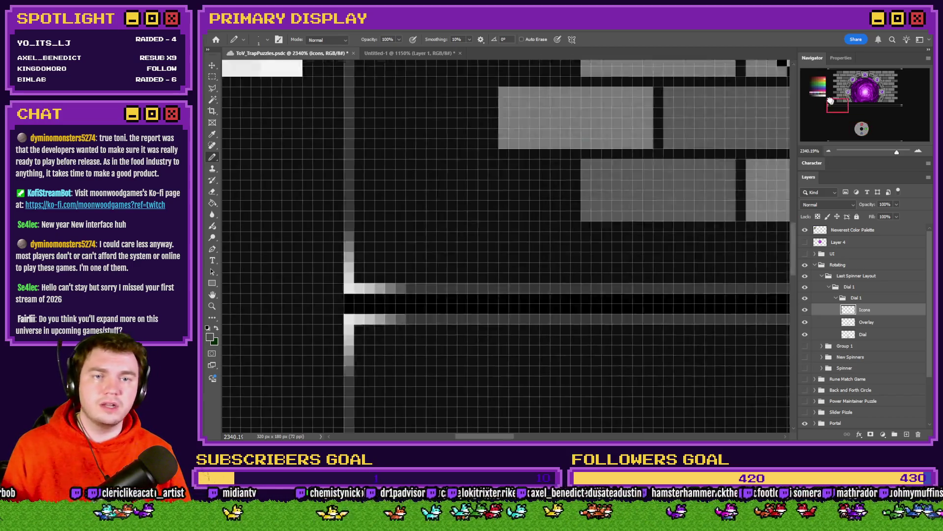
# Pick purple from the colour palette and move the selection to the dial's empty left quadrant.
pyautogui.moveTo(499, 168); pyautogui.dragTo(577, 249)
pyautogui.keyDown('alt'); pyautogui.click(577, 250); pyautogui.keyUp('alt')
pyautogui.moveTo(818, 87); pyautogui.dragTo(857, 129)
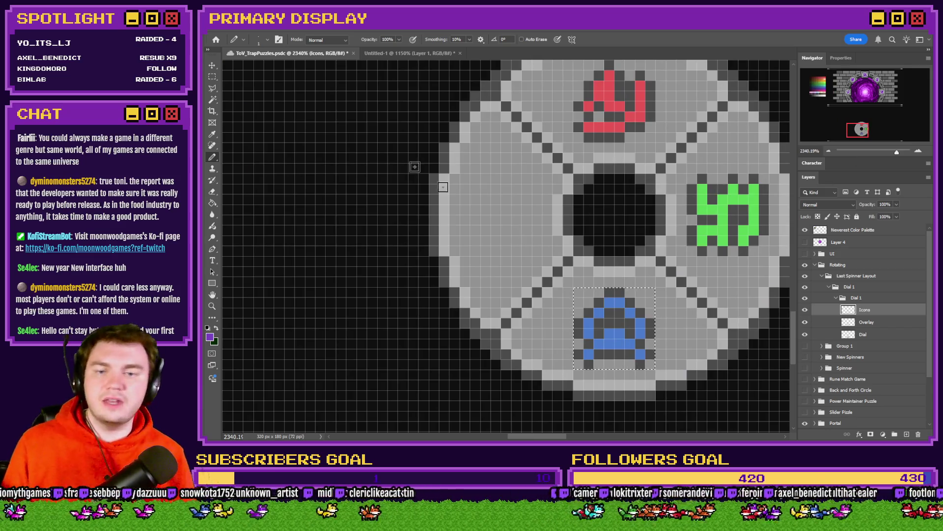
pyautogui.press('m')
pyautogui.moveTo(594, 308); pyautogui.dragTo(481, 194)
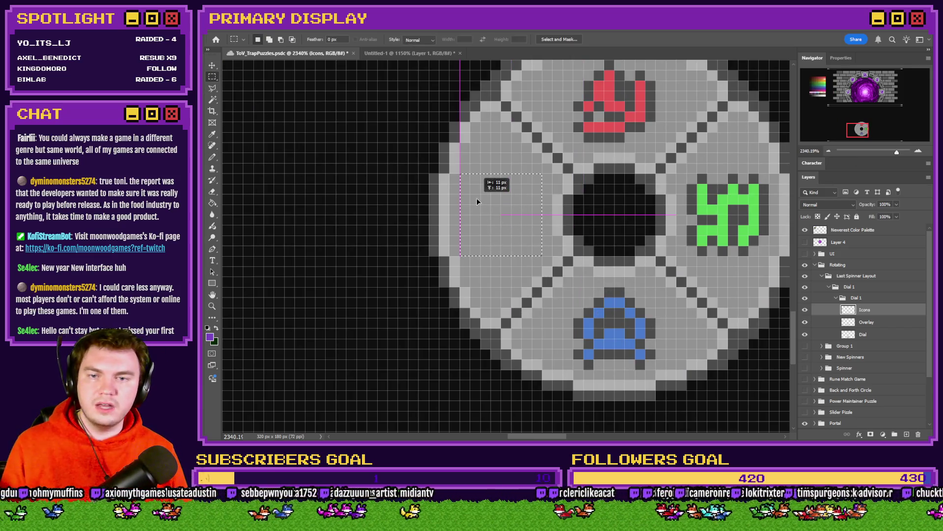
pyautogui.click(212, 157)
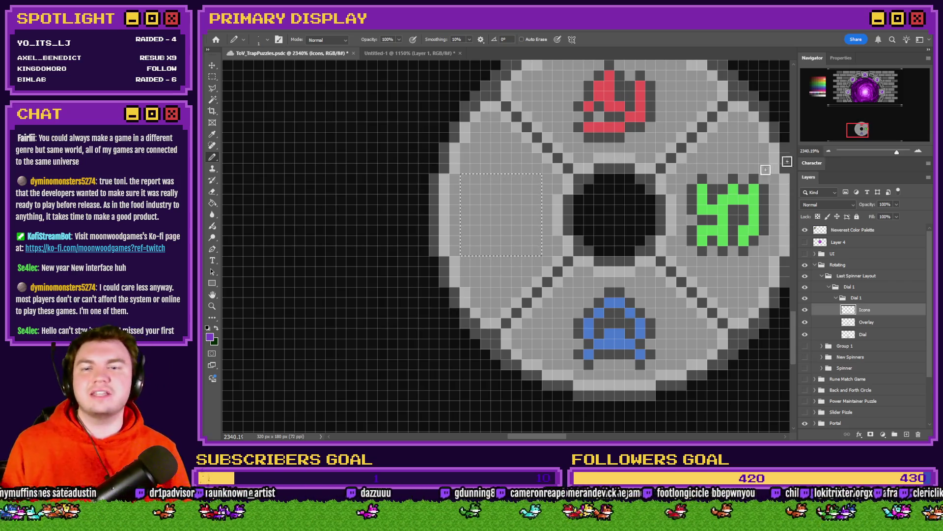
# Save the document, then mark out a 6×6 px square in the left quadrant.
pyautogui.scroll(2, 506, 208)
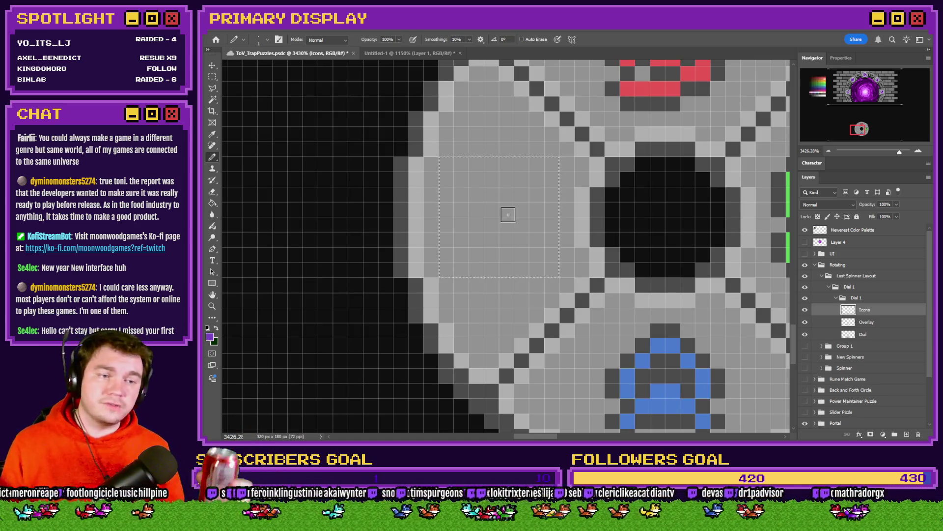
pyautogui.hotkey('ctrl', 's')
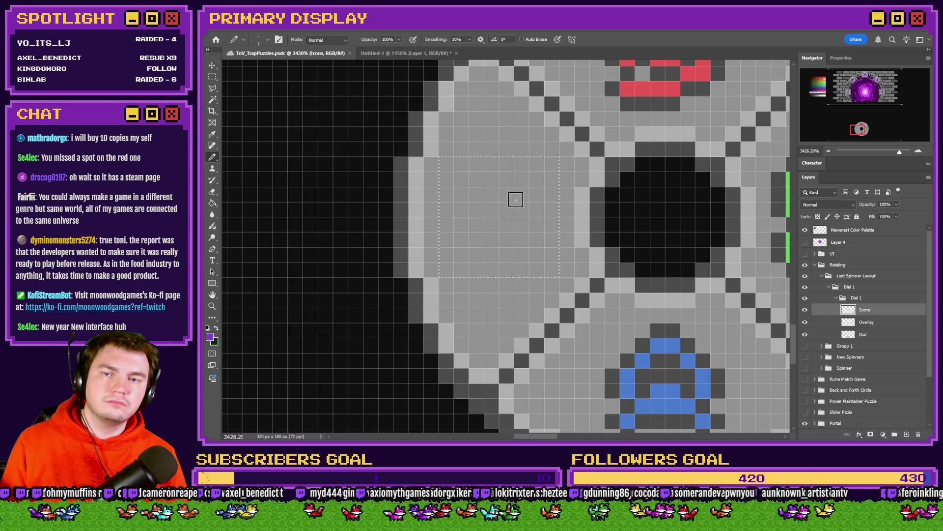
pyautogui.click(212, 77)
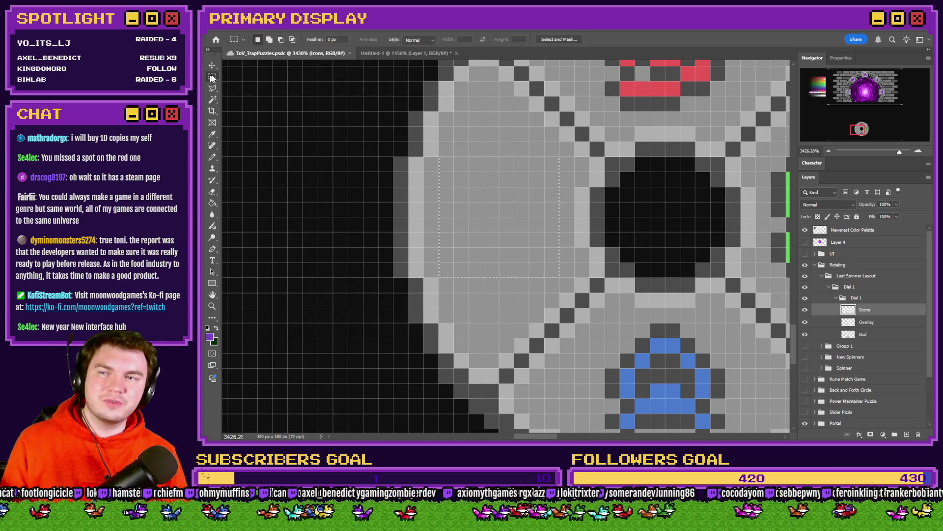
pyautogui.moveTo(480, 196); pyautogui.dragTo(541, 250)
pyautogui.click(212, 157)
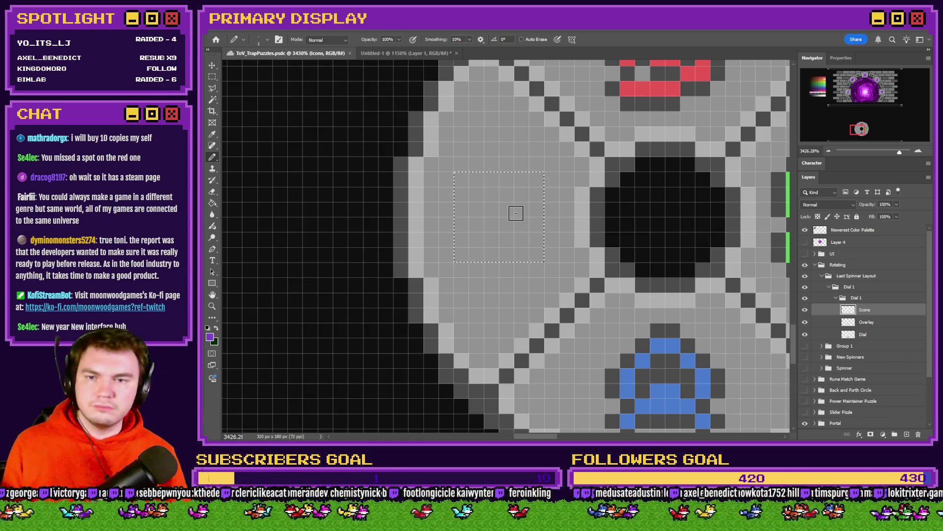
# Draw the purple rune's pixels inside the square, undoing misplaced strokes, then deselect it.
pyautogui.moveTo(523, 182)
pyautogui.mouseDown()
pyautogui.moveTo(475, 179)
pyautogui.moveTo(493, 226)
pyautogui.moveTo(525, 253)
pyautogui.mouseUp()
pyautogui.click(520, 210)
pyautogui.hotkey('ctrl', 'z')
pyautogui.moveTo(521, 209)
pyautogui.mouseDown()
pyautogui.moveTo(534, 235)
pyautogui.moveTo(447, 250)
pyautogui.mouseUp()
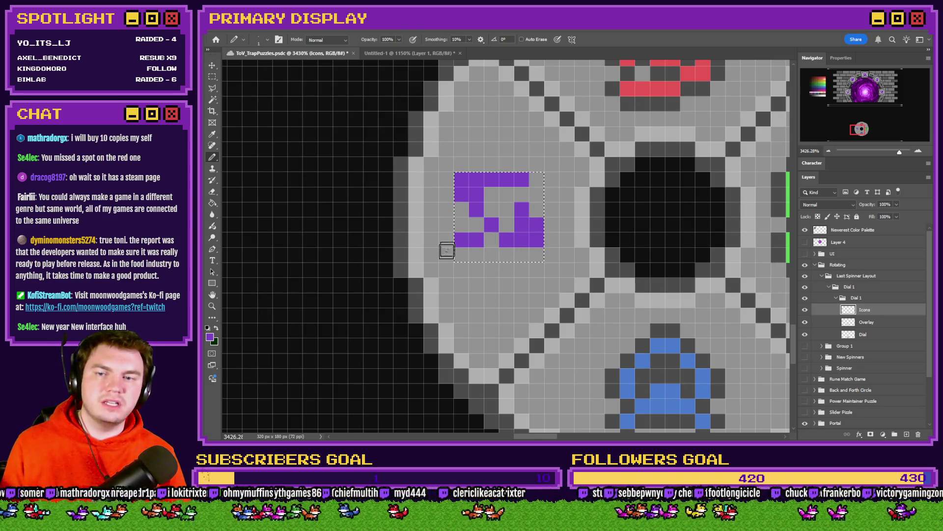
pyautogui.hotkey('ctrl', 'z')
pyautogui.moveTo(503, 252); pyautogui.dragTo(472, 253)
pyautogui.press('m')
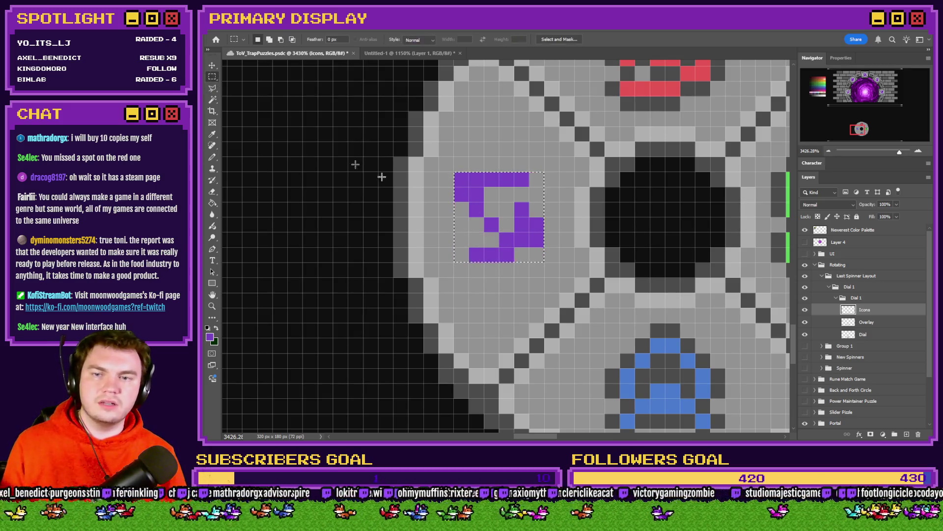
pyautogui.click(505, 228)
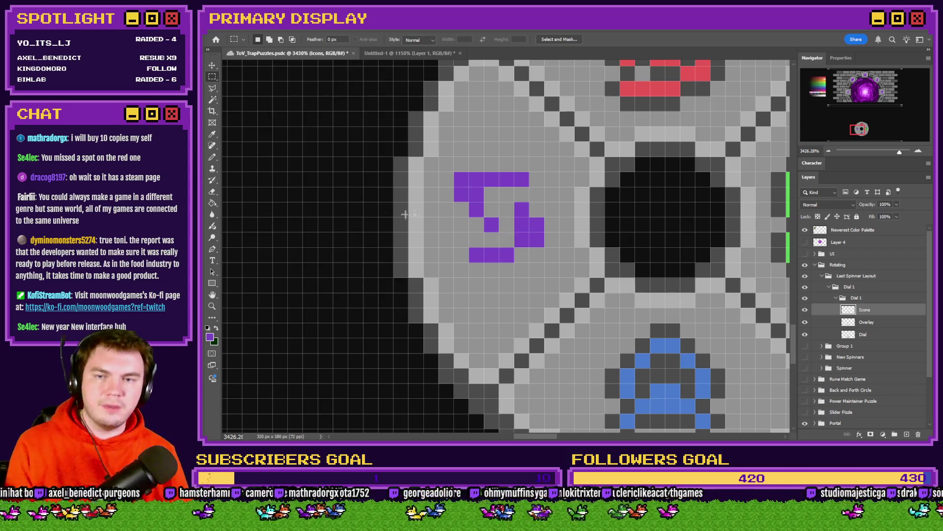
pyautogui.click(213, 157)
pyautogui.click(461, 240)
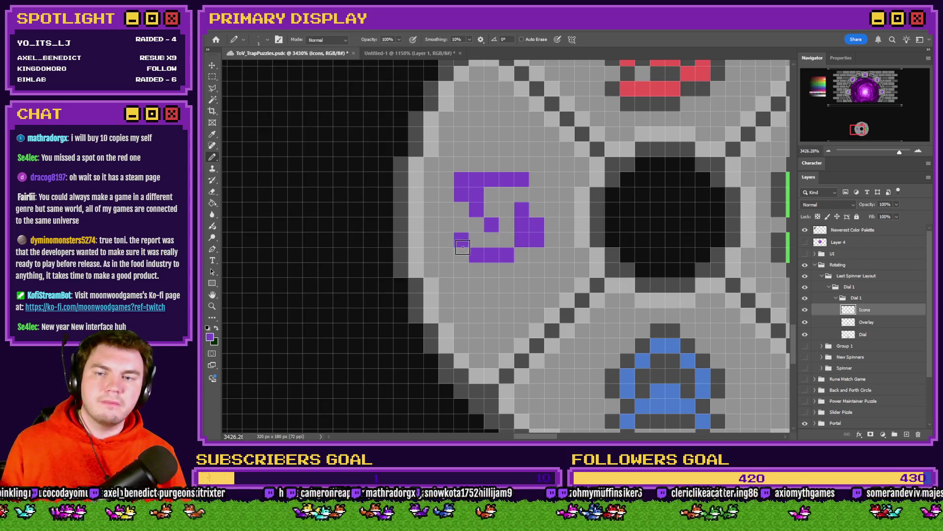
# Outline the purple rune in dark grey.
pyautogui.scroll(-3, 491, 254)
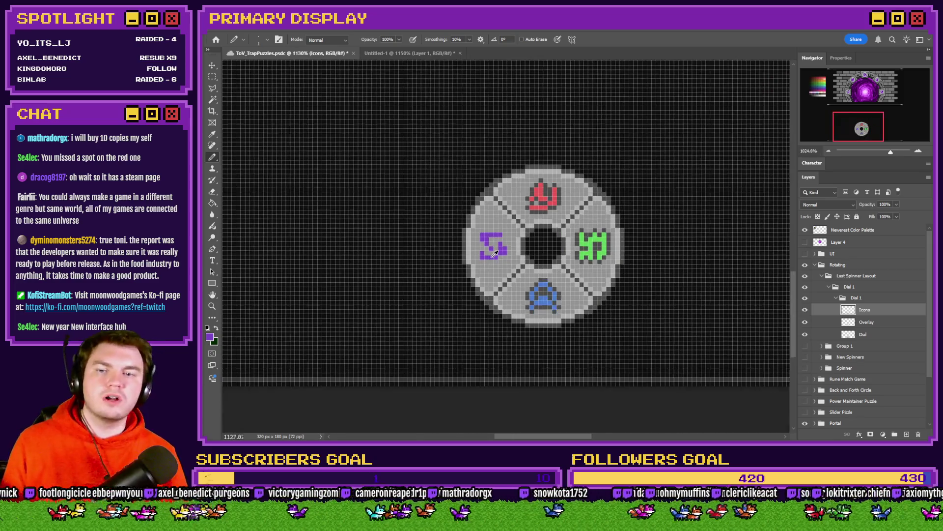
pyautogui.scroll(2, 498, 249)
pyautogui.scroll(2, 472, 236)
pyautogui.moveTo(444, 209)
pyautogui.mouseDown()
pyautogui.moveTo(506, 210)
pyautogui.moveTo(524, 223)
pyautogui.moveTo(476, 241)
pyautogui.moveTo(486, 255)
pyautogui.moveTo(472, 290)
pyautogui.moveTo(444, 268)
pyautogui.moveTo(428, 229)
pyautogui.moveTo(433, 314)
pyautogui.moveTo(491, 322)
pyautogui.moveTo(538, 295)
pyautogui.moveTo(523, 244)
pyautogui.mouseUp()
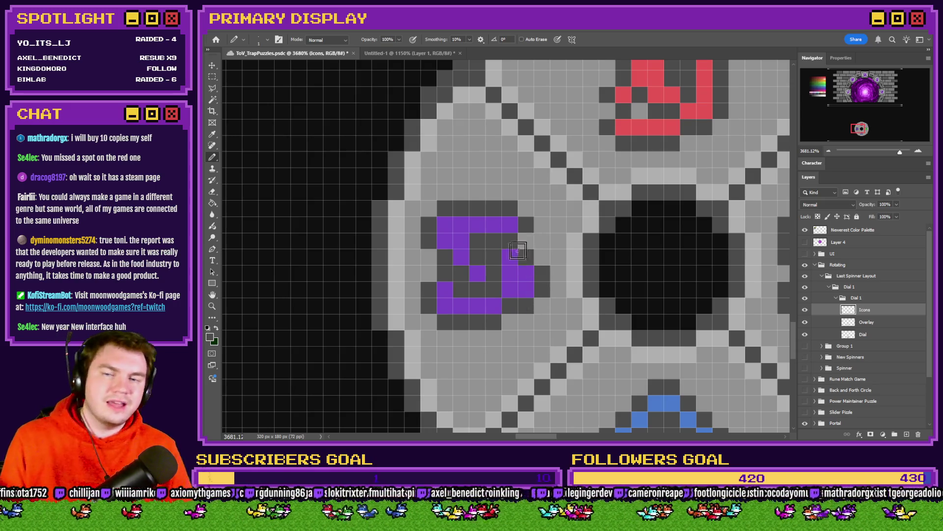
pyautogui.keyDown('alt'); pyautogui.scroll(-2, 483, 259); pyautogui.keyUp('alt')
pyautogui.keyDown('alt'); pyautogui.scroll(-1, 484, 260); pyautogui.keyUp('alt')
pyautogui.keyDown('alt'); pyautogui.scroll(-2, 486, 266); pyautogui.keyUp('alt')
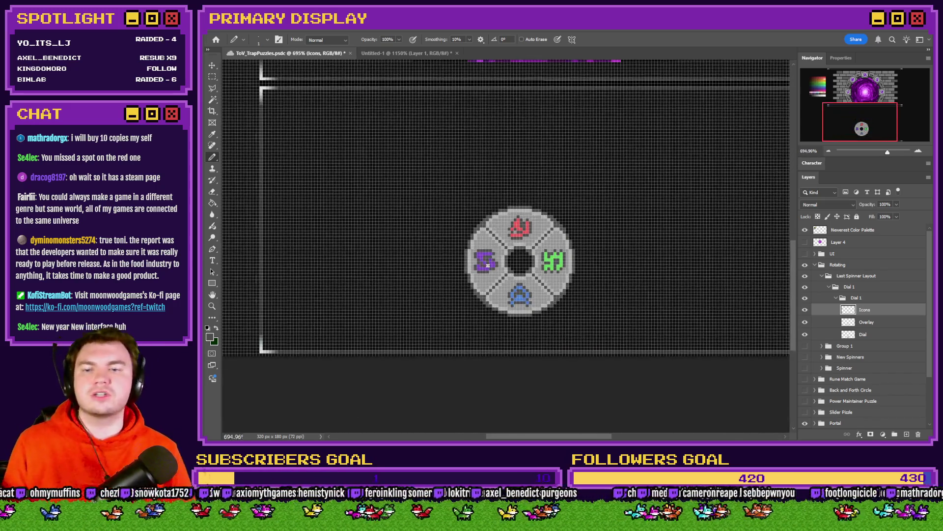
# Select the purple rune and rotate it -90° with Free Transform.
pyautogui.press('m')
pyautogui.keyDown('alt'); pyautogui.scroll(4, 431, 278); pyautogui.keyUp('alt')
pyautogui.rightClick(431, 279)
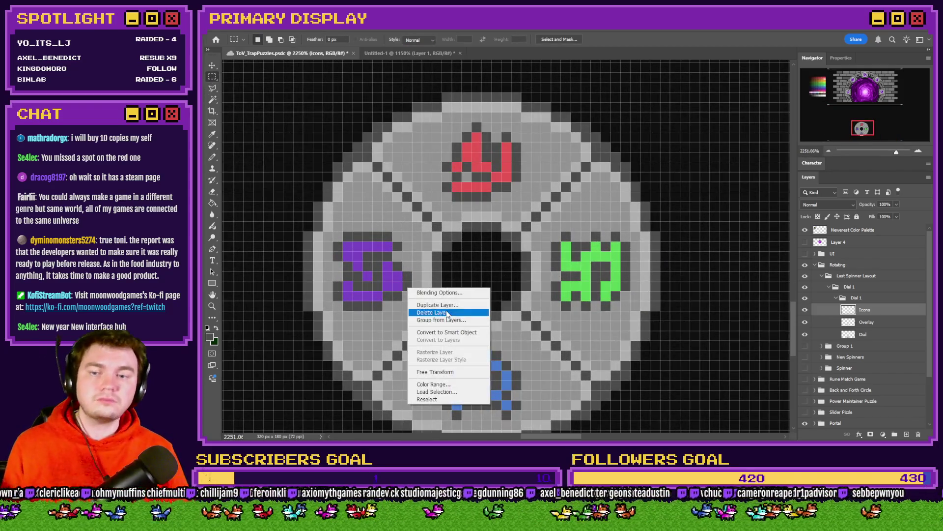
pyautogui.click(432, 373)
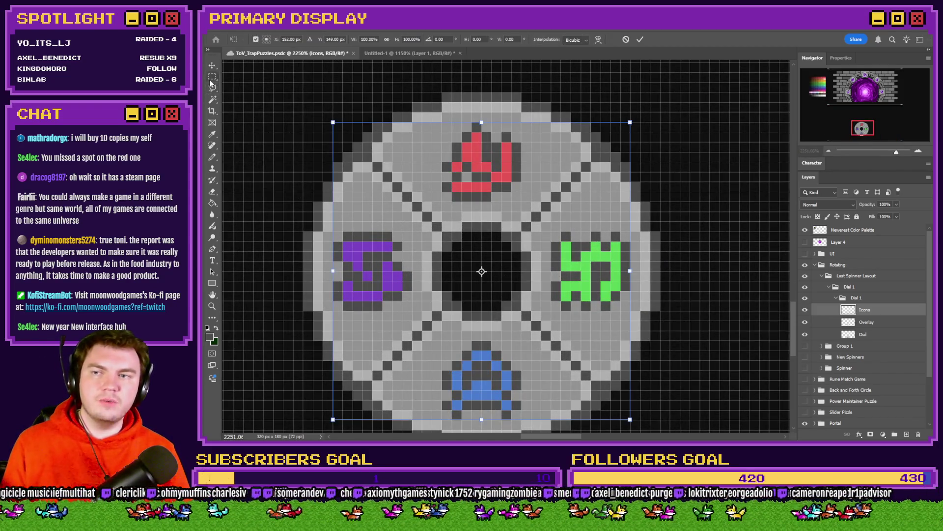
pyautogui.press('Escape')
pyautogui.keyDown('alt'); pyautogui.scroll(1, 386, 252); pyautogui.keyUp('alt')
pyautogui.keyDown('alt'); pyautogui.scroll(2, 387, 252); pyautogui.keyUp('alt')
pyautogui.moveTo(382, 239); pyautogui.dragTo(508, 365)
pyautogui.rightClick(486, 337)
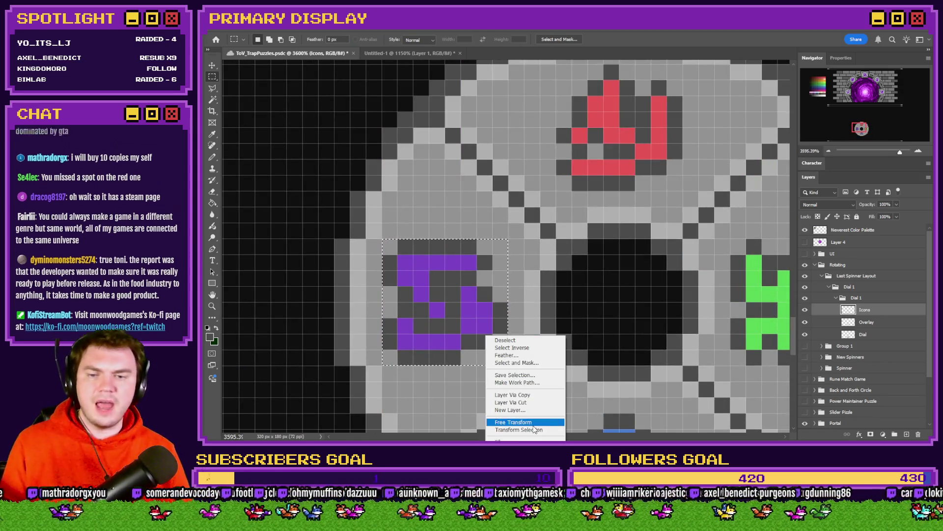
pyautogui.click(513, 422)
pyautogui.moveTo(449, 233)
pyautogui.mouseDown()
pyautogui.moveTo(336, 290)
pyautogui.moveTo(336, 301)
pyautogui.mouseUp()
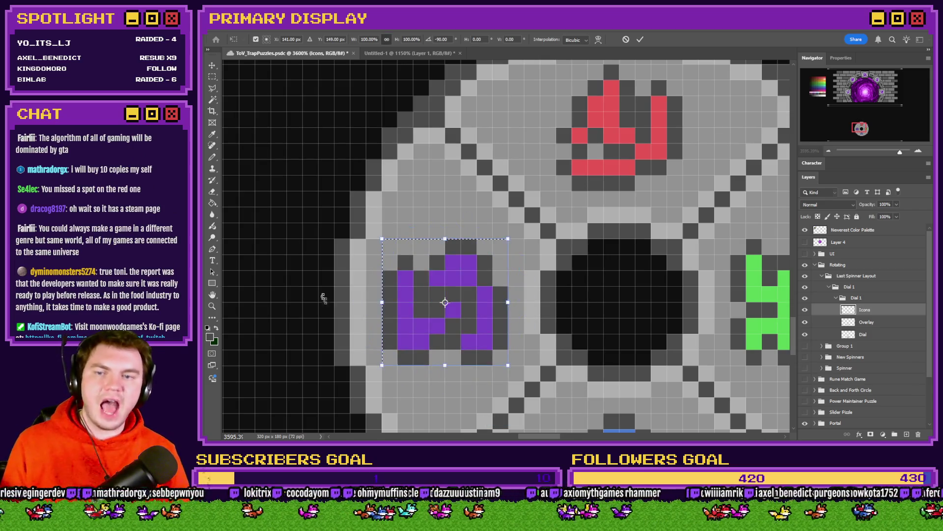
pyautogui.press('Return')
# Select the blue triangle rune and rotate it 180° so it is upside down.
pyautogui.scroll(-3, 649, 258)
pyautogui.scroll(-2, 649, 258)
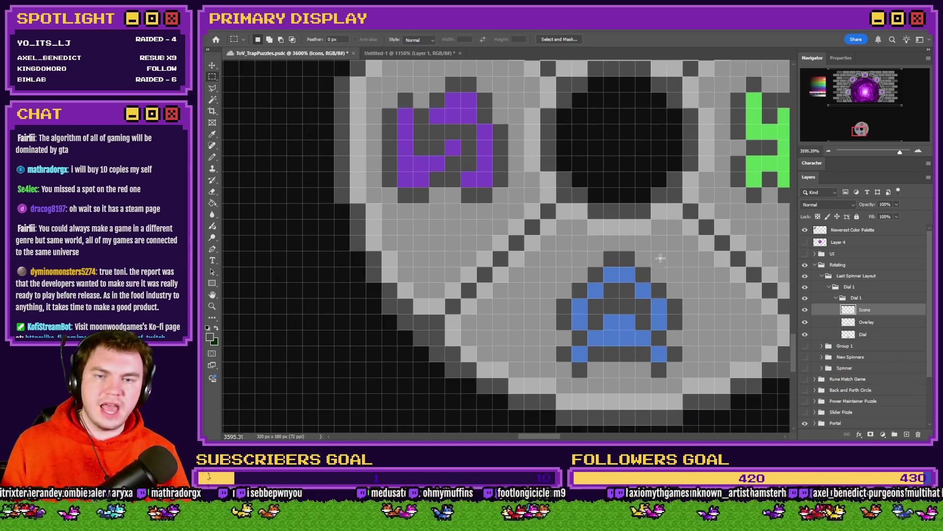
pyautogui.moveTo(682, 252); pyautogui.dragTo(558, 376)
pyautogui.rightClick(580, 346)
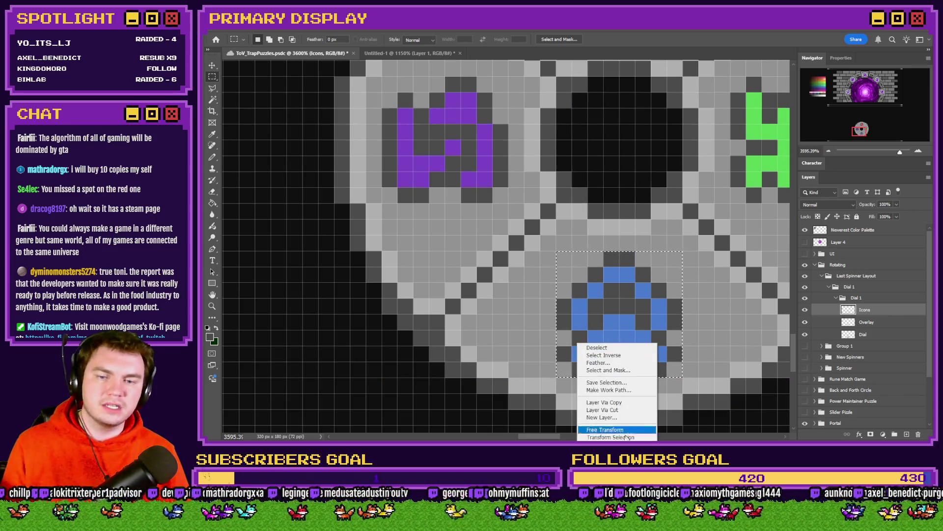
pyautogui.click(600, 430)
pyautogui.moveTo(617, 240)
pyautogui.mouseDown()
pyautogui.moveTo(631, 358)
pyautogui.moveTo(659, 400)
pyautogui.moveTo(625, 406)
pyautogui.mouseUp()
pyautogui.click(213, 76)
pyautogui.scroll(-10, 513, 250)
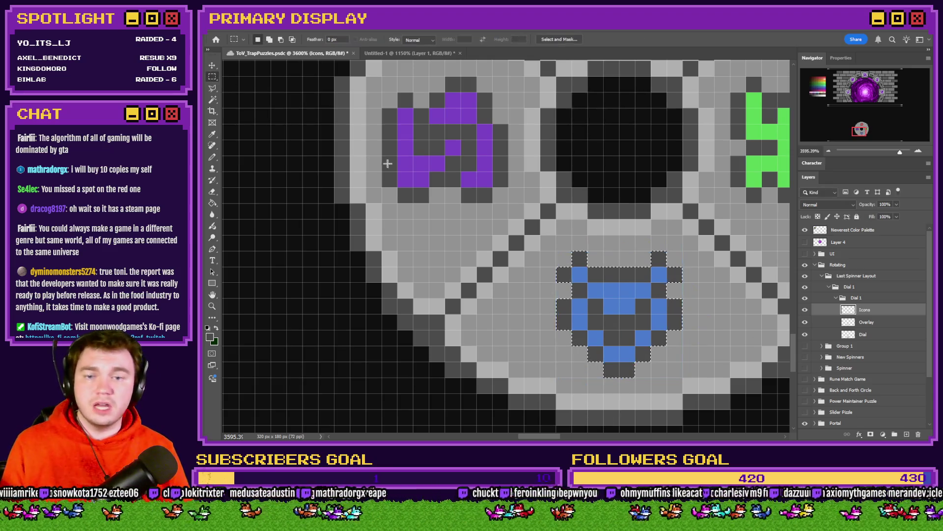
pyautogui.scroll(-3, 514, 250)
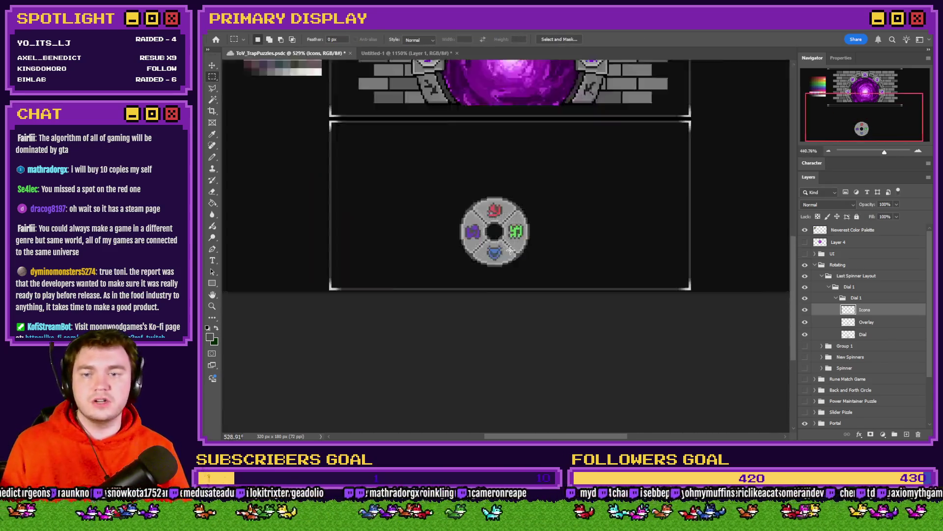
pyautogui.scroll(3, 495, 234)
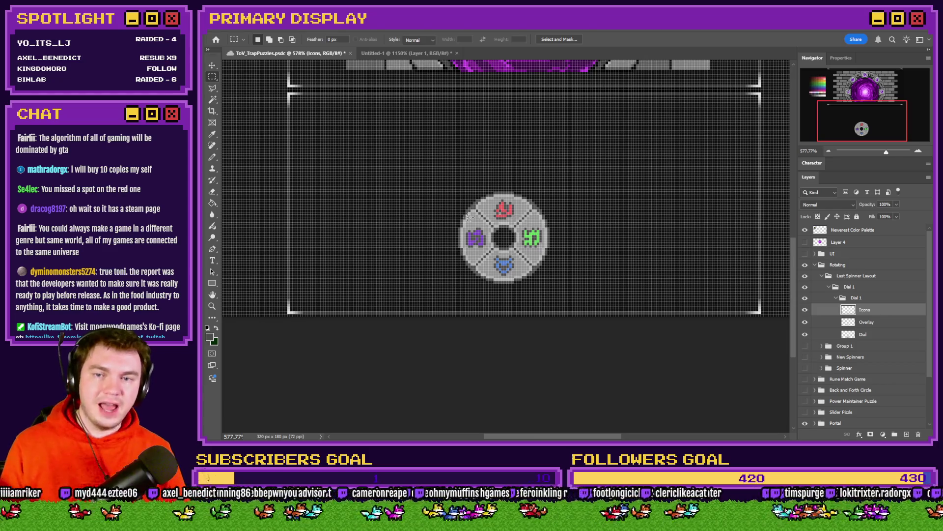
pyautogui.click(213, 203)
pyautogui.scroll(5, 734, 132)
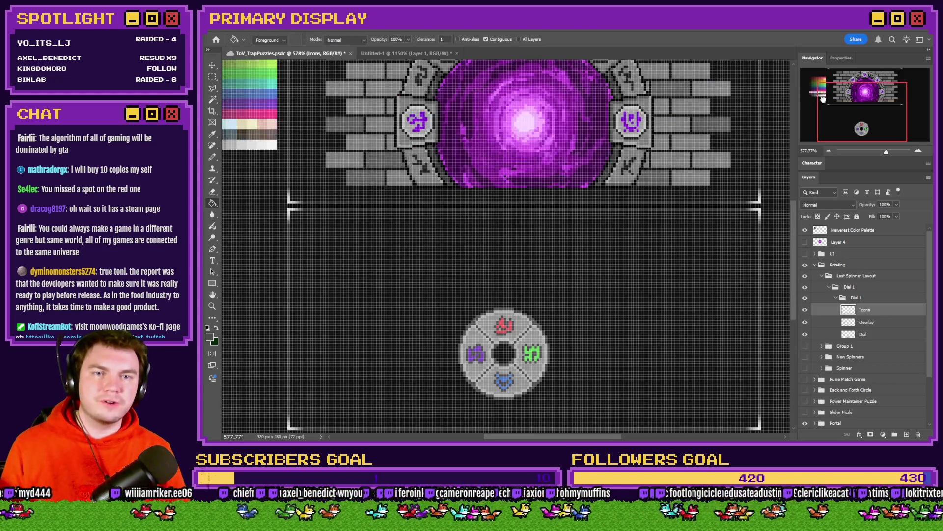
pyautogui.scroll(-3, 355, 176)
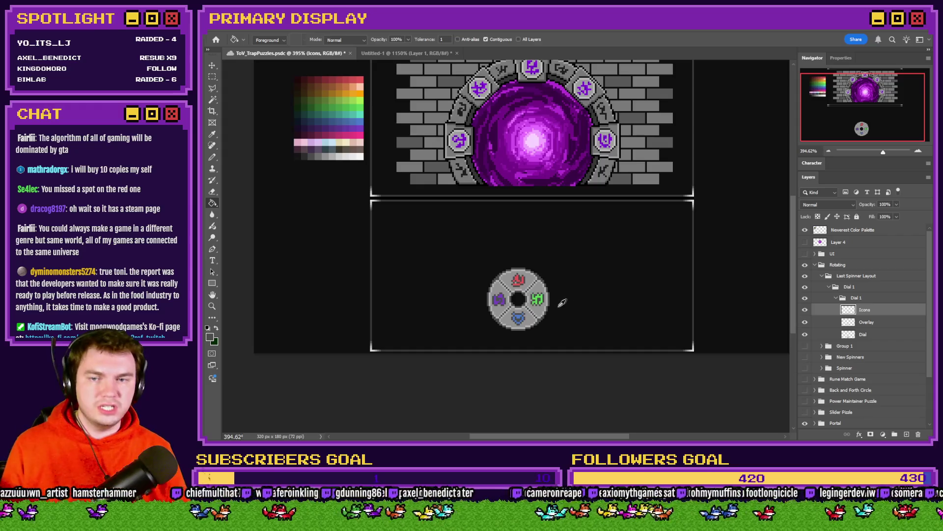
pyautogui.scroll(6, 560, 302)
pyautogui.click(213, 158)
pyautogui.scroll(2, 464, 225)
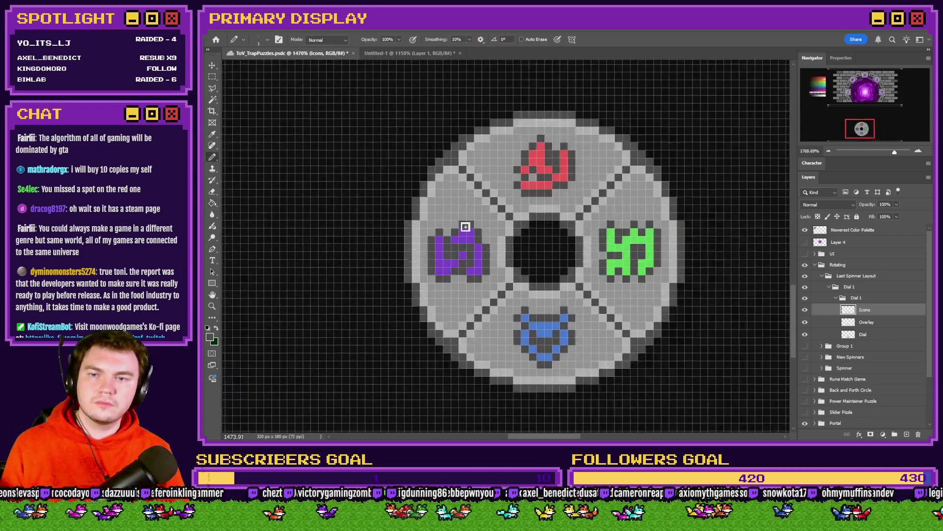
pyautogui.scroll(1, 566, 155)
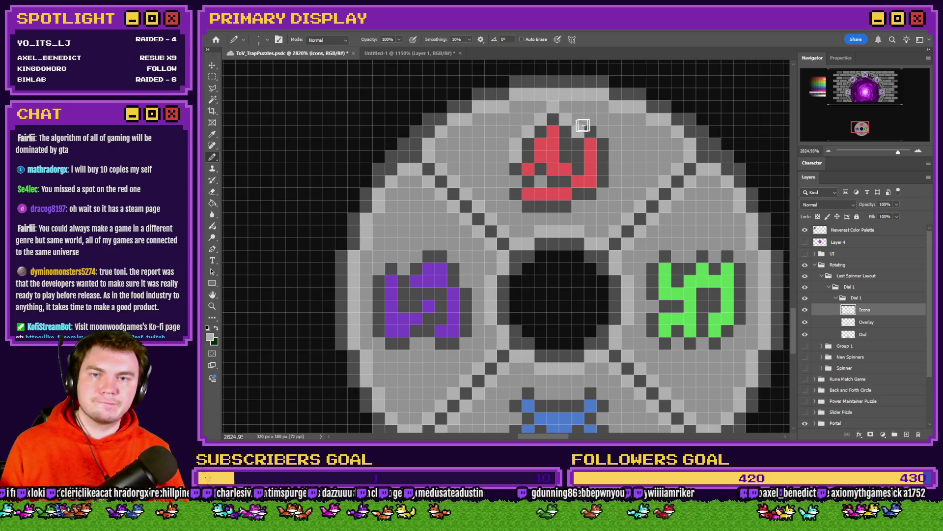
pyautogui.scroll(-3, 541, 136)
pyautogui.scroll(-1, 541, 136)
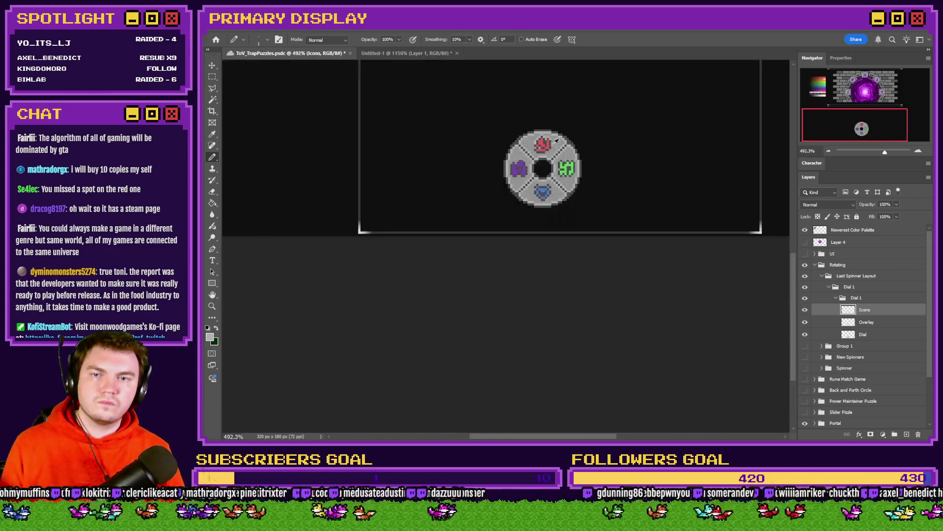
pyautogui.scroll(3, 536, 143)
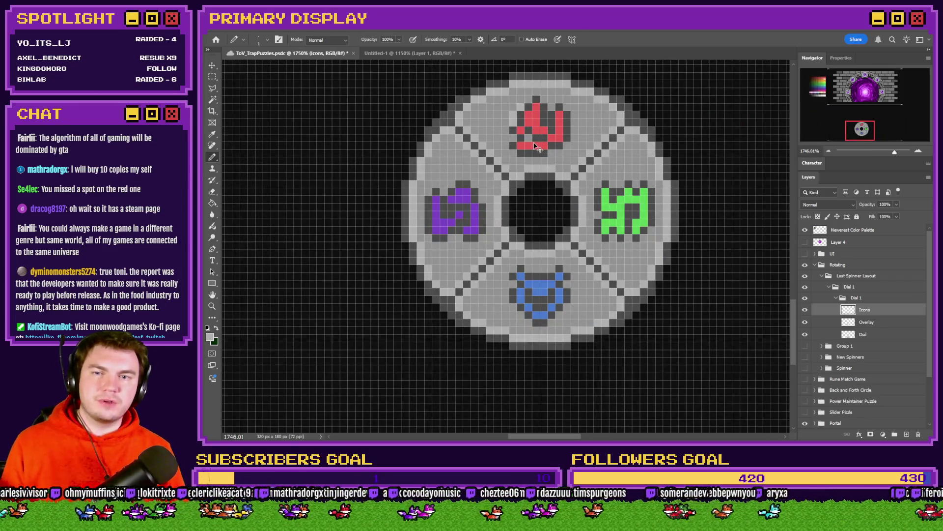
pyautogui.scroll(-5, 535, 146)
pyautogui.scroll(3, 559, 163)
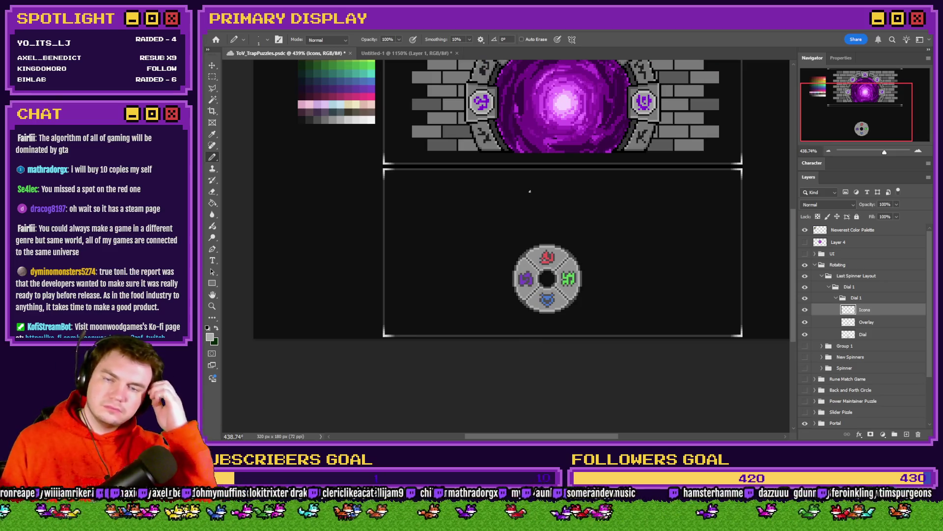
pyautogui.scroll(5, 533, 255)
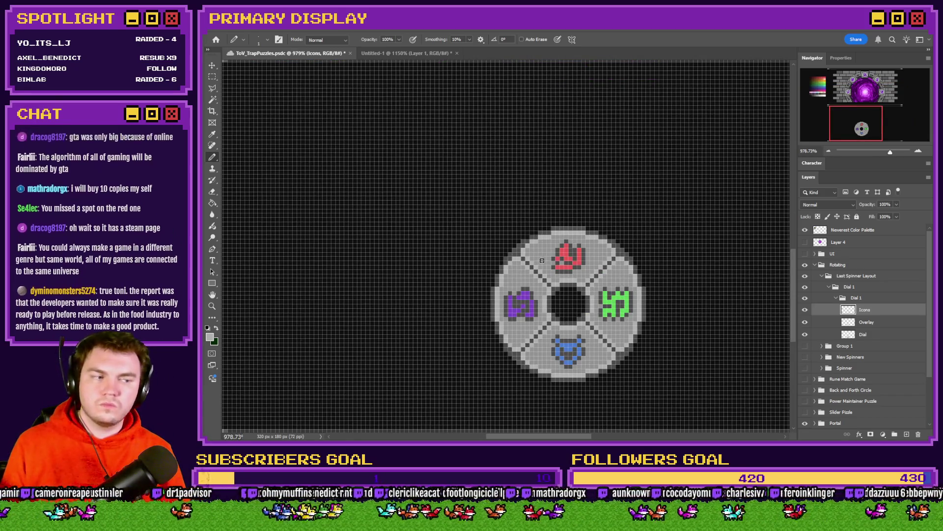
pyautogui.scroll(-6, 545, 265)
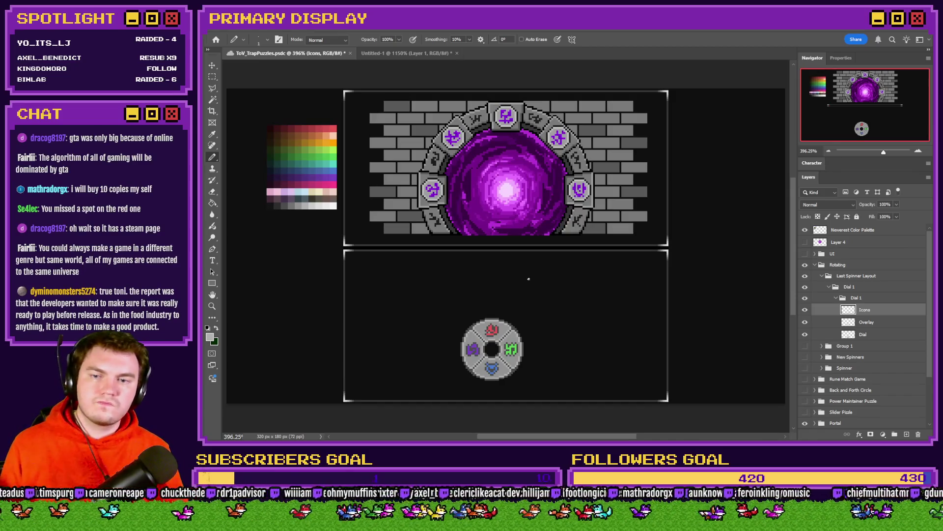
# Select the Dial 1 group and drag the dial up and left within the lower panel.
pyautogui.click(212, 77)
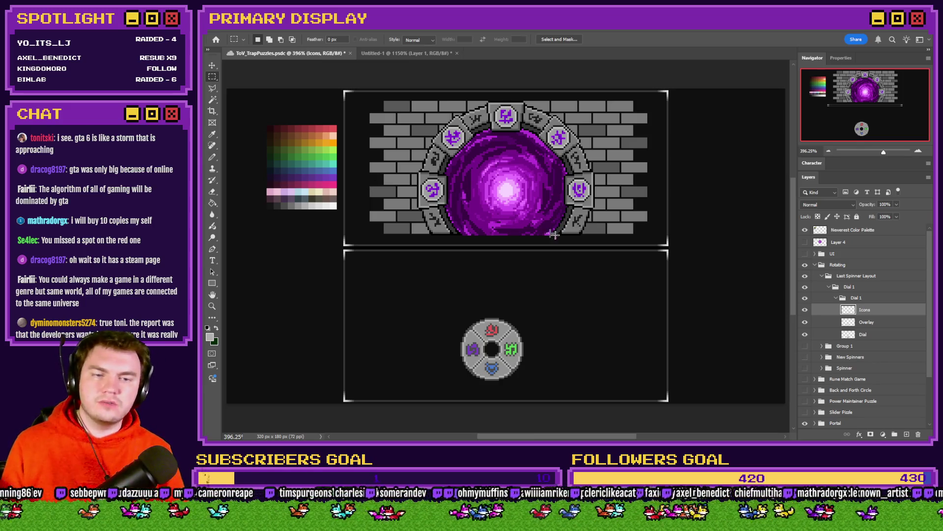
pyautogui.click(857, 298)
pyautogui.moveTo(558, 347); pyautogui.dragTo(500, 299)
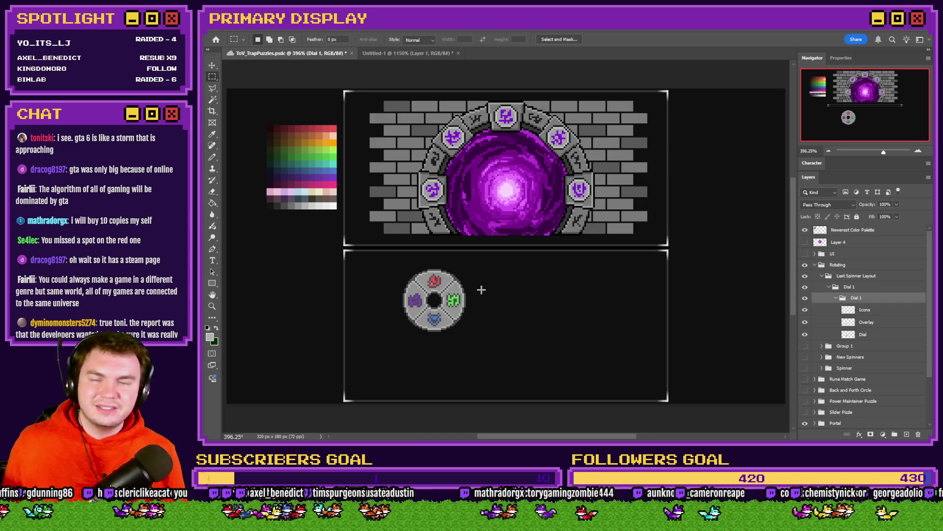
pyautogui.scroll(6, 437, 307)
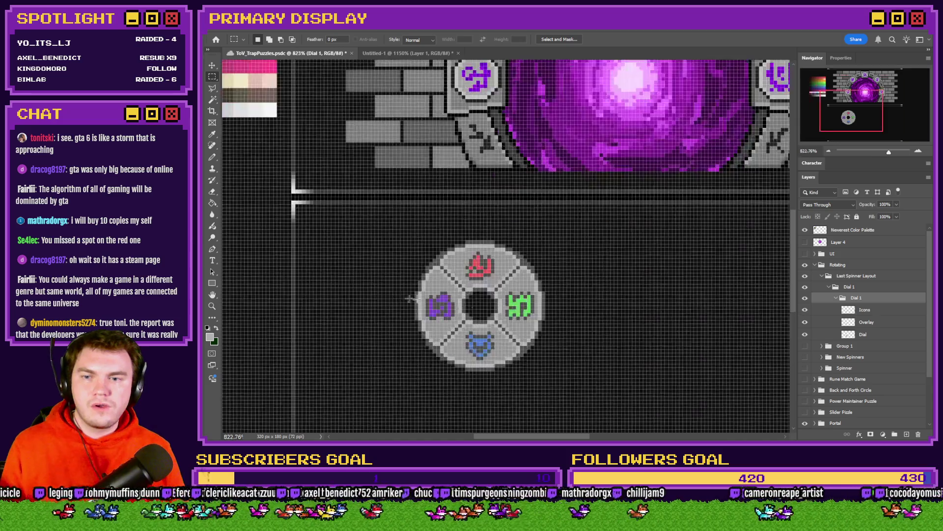
# Draw a tight square selection around the green rune after an oversized first attempt.
pyautogui.moveTo(507, 238); pyautogui.dragTo(561, 293)
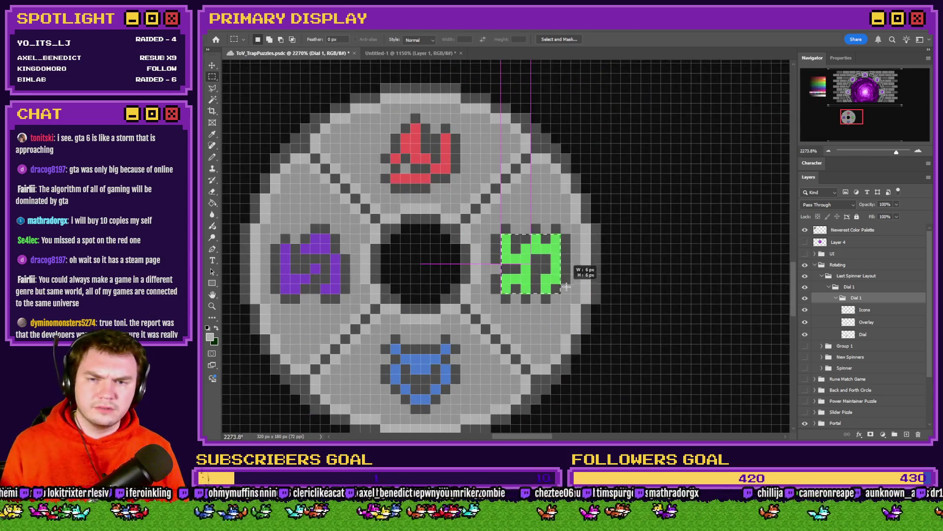
pyautogui.moveTo(491, 225)
pyautogui.mouseDown()
pyautogui.moveTo(584, 285)
pyautogui.moveTo(571, 303)
pyautogui.mouseUp()
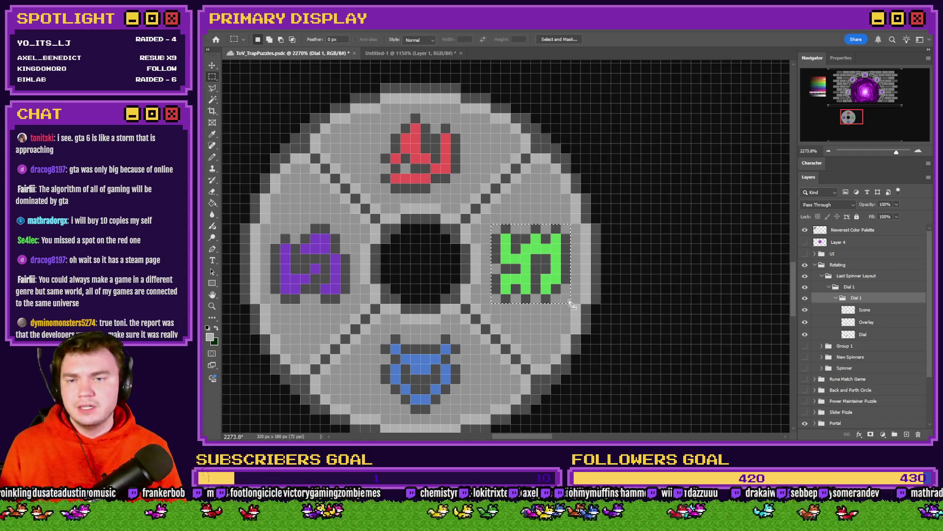
pyautogui.click(507, 236)
pyautogui.moveTo(507, 235); pyautogui.dragTo(560, 292)
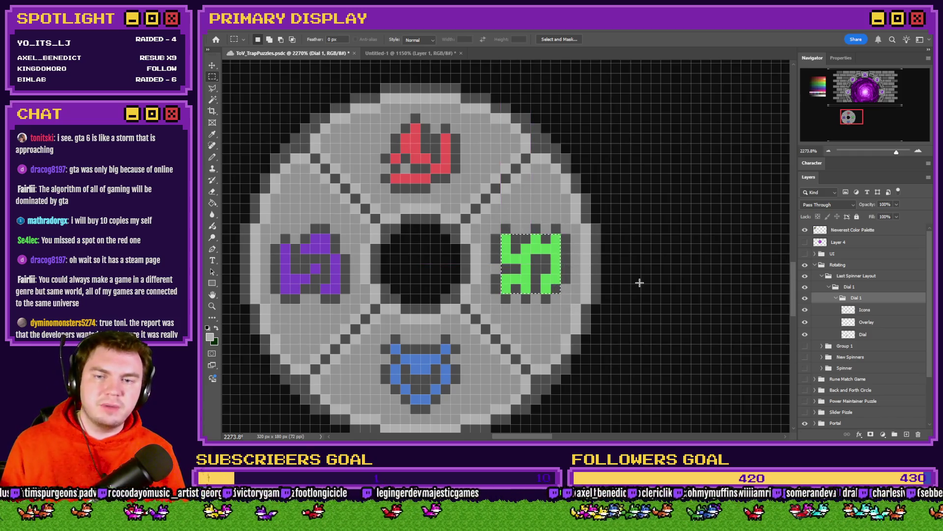
pyautogui.scroll(-6, 640, 281)
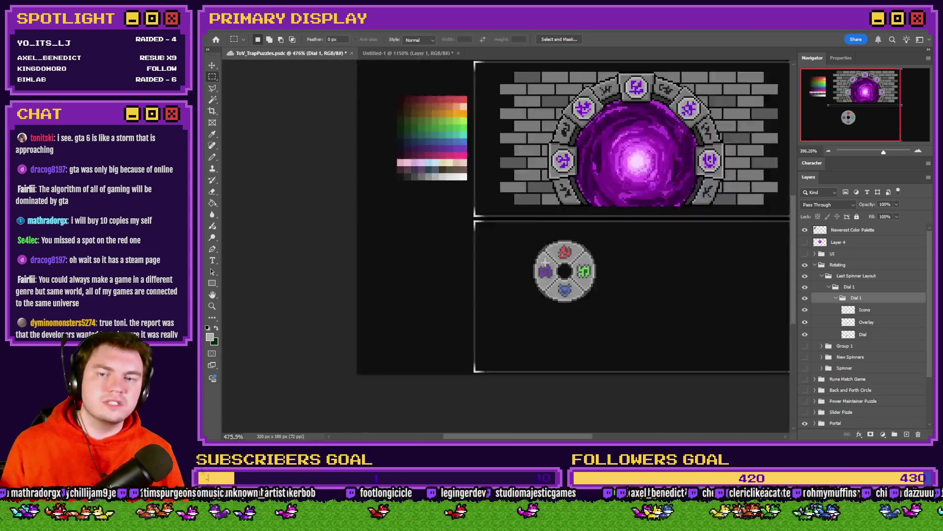
# Expand the Dial 1 group and toggle the Overlay and Dial layers' visibility to inspect them.
pyautogui.scroll(3, 543, 299)
pyautogui.hscroll(2, 548, 293)
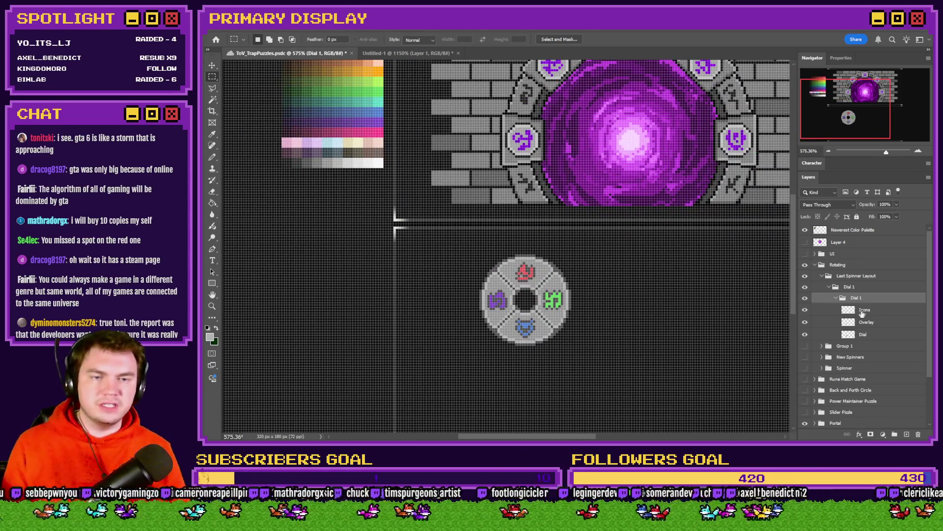
pyautogui.click(836, 298)
pyautogui.scroll(-3, 609, 374)
pyautogui.scroll(4, 609, 374)
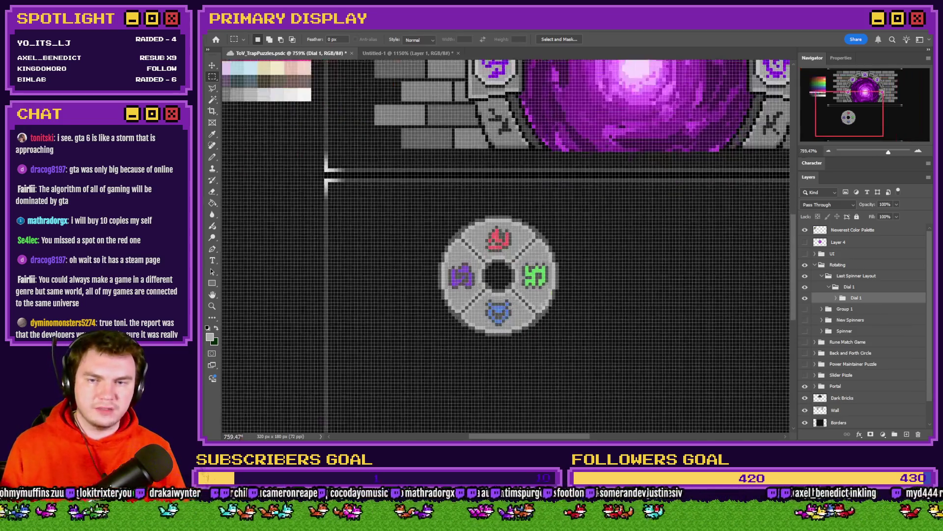
pyautogui.click(836, 299)
pyautogui.click(836, 298)
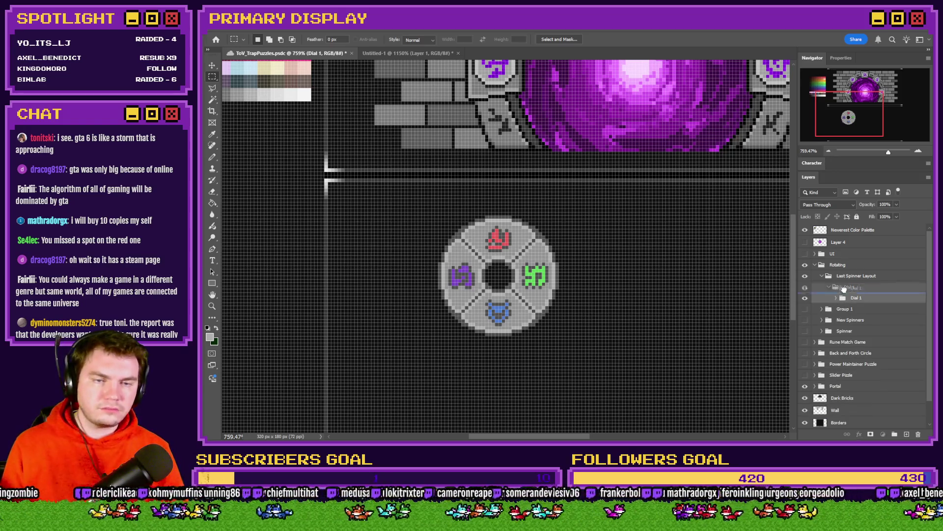
pyautogui.click(836, 299)
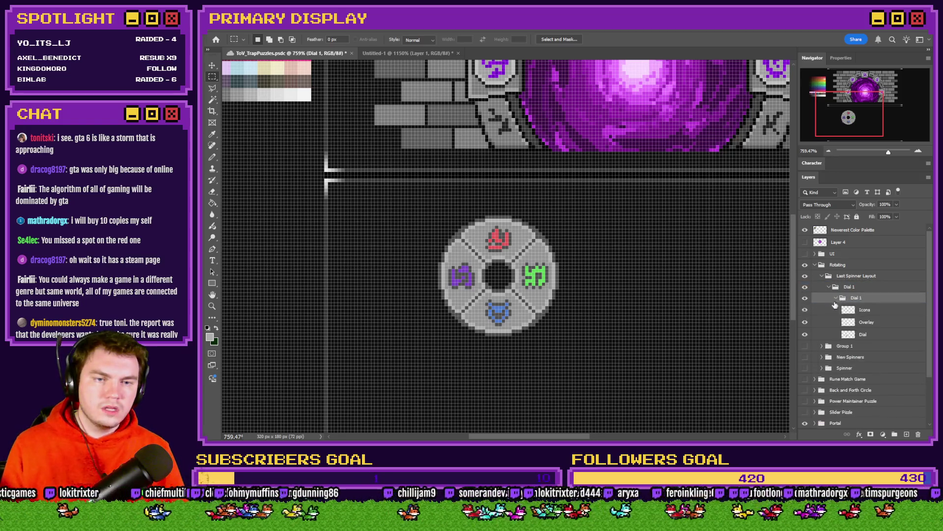
pyautogui.click(806, 322)
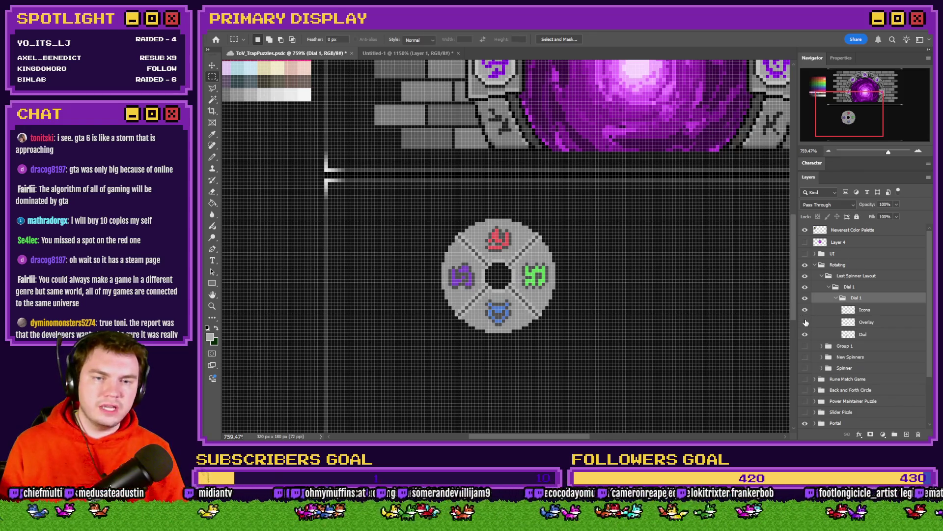
pyautogui.click(806, 325)
pyautogui.click(804, 335)
pyautogui.click(805, 335)
# Move Icons below Overlay, trial-rotate the dial about 19°, undo it, and collapse the group.
pyautogui.moveTo(872, 313); pyautogui.dragTo(875, 330)
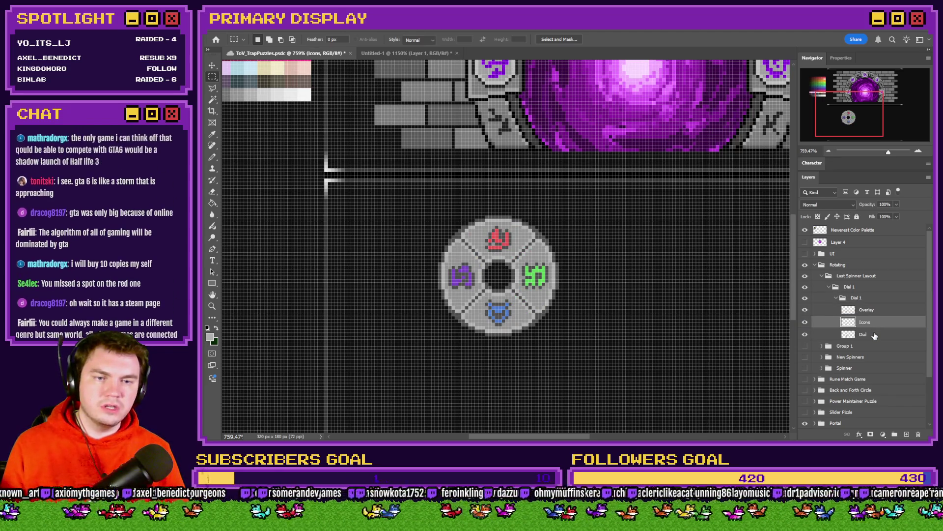
pyautogui.keyDown('ctrl'); pyautogui.click(875, 335); pyautogui.keyUp('ctrl')
pyautogui.rightClick(523, 281)
pyautogui.click(547, 362)
pyautogui.moveTo(592, 232)
pyautogui.mouseDown()
pyautogui.moveTo(601, 265)
pyautogui.moveTo(592, 323)
pyautogui.moveTo(511, 358)
pyautogui.moveTo(400, 244)
pyautogui.moveTo(558, 188)
pyautogui.moveTo(577, 275)
pyautogui.mouseUp()
pyautogui.click(212, 77)
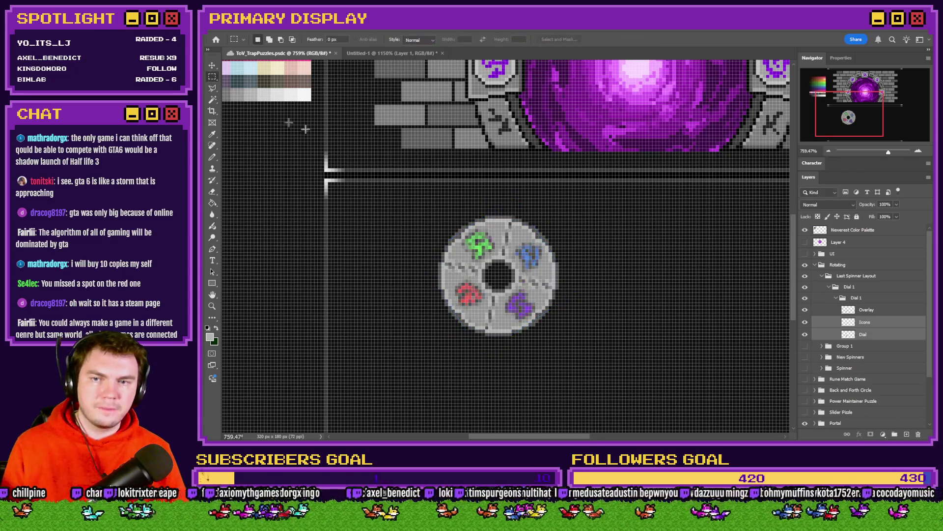
pyautogui.hotkey('ctrl', 'z')
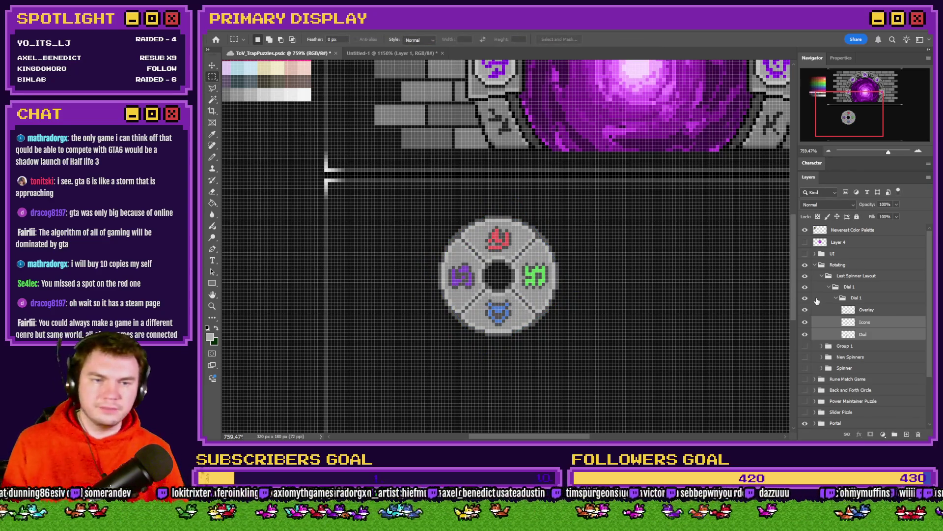
pyautogui.click(835, 298)
pyautogui.click(844, 300)
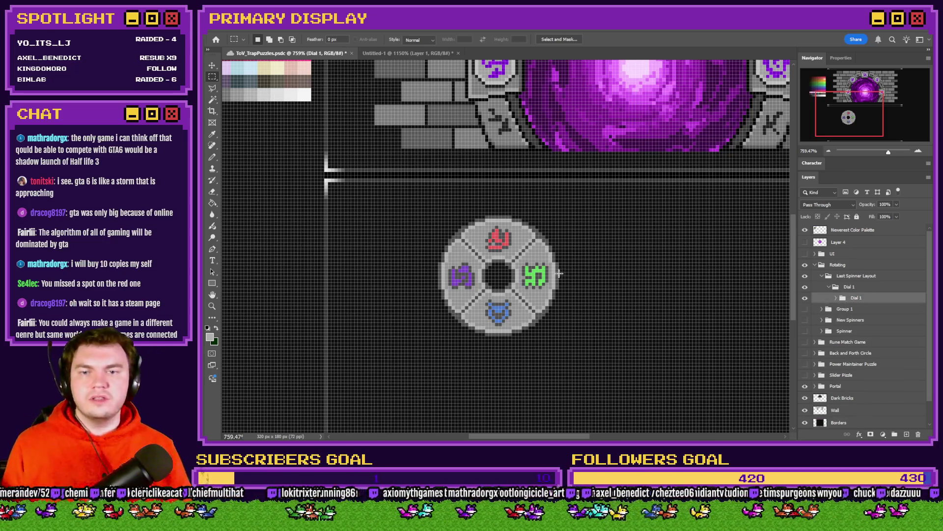
# Duplicate Dial 1 as 'Dial 2' and move it just below the first dial.
pyautogui.scroll(-5, 466, 263)
pyautogui.scroll(5, 479, 277)
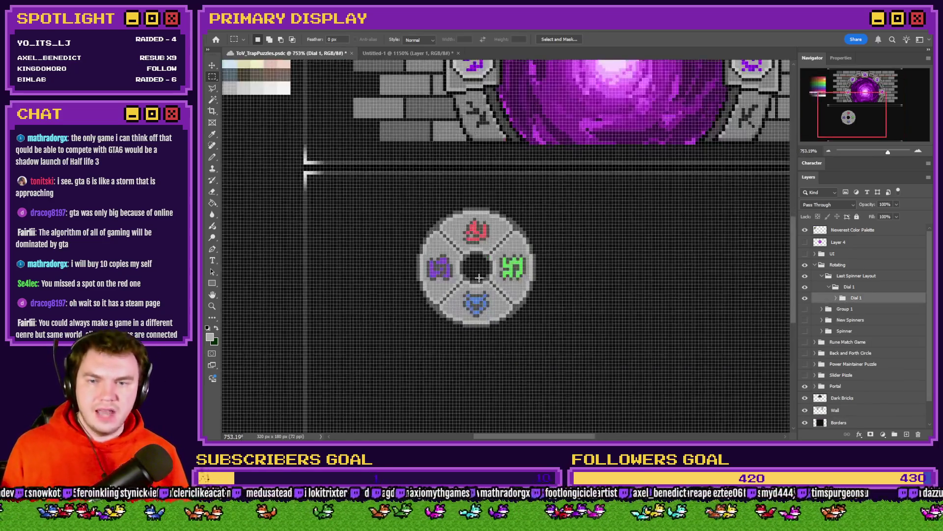
pyautogui.hotkey('ctrl', 'j')
pyautogui.moveTo(842, 293); pyautogui.dragTo(866, 310)
pyautogui.doubleClick(864, 309)
pyautogui.write('2')
pyautogui.press('Return')
pyautogui.moveTo(642, 291)
pyautogui.mouseDown()
pyautogui.moveTo(569, 354)
pyautogui.moveTo(586, 375)
pyautogui.moveTo(570, 364)
pyautogui.mouseUp()
pyautogui.scroll(-2, 570, 364)
pyautogui.scroll(-2, 570, 364)
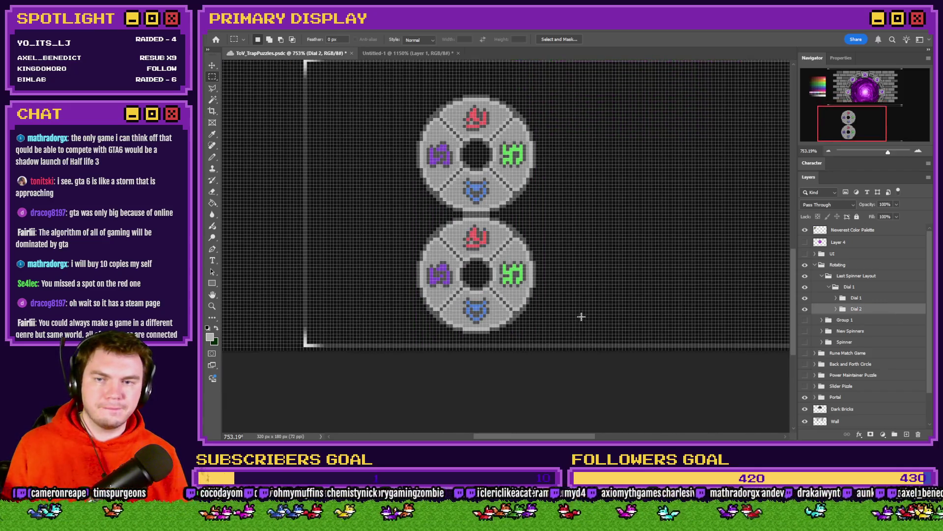
pyautogui.press('Down')
pyautogui.press('Down')
pyautogui.press('Down')
pyautogui.press('Down')
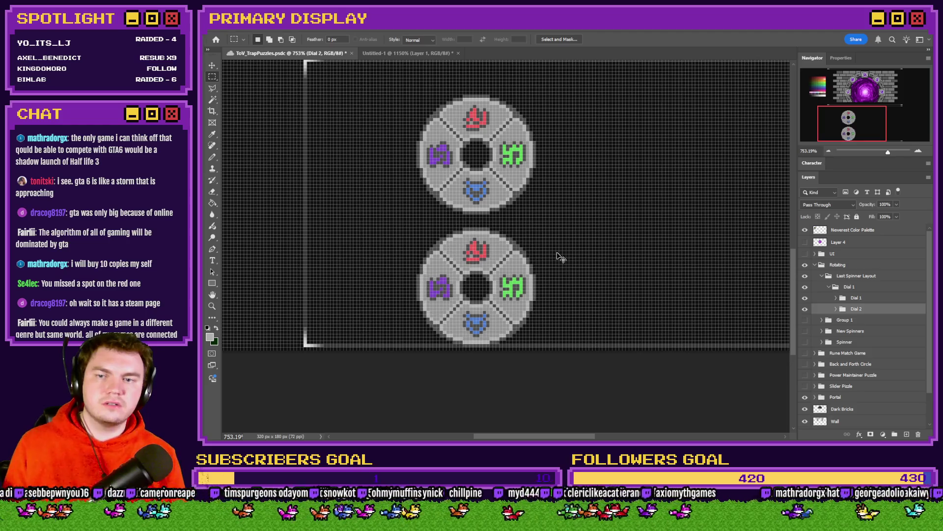
pyautogui.press('Down')
pyautogui.press('Down')
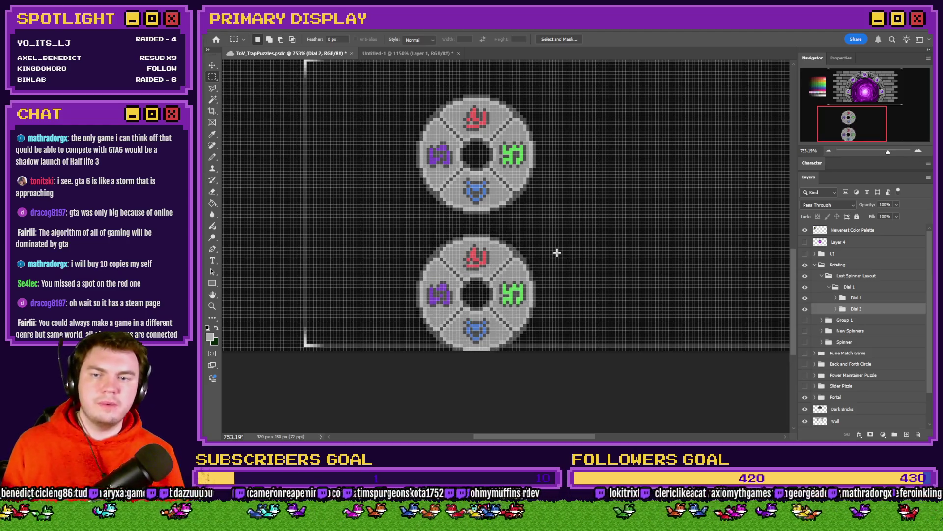
# Rename the outer group to 'Dials' and nudge it down slightly.
pyautogui.click(865, 292)
pyautogui.doubleClick(853, 287)
pyautogui.press('Return')
pyautogui.doubleClick(855, 287)
pyautogui.press('Return')
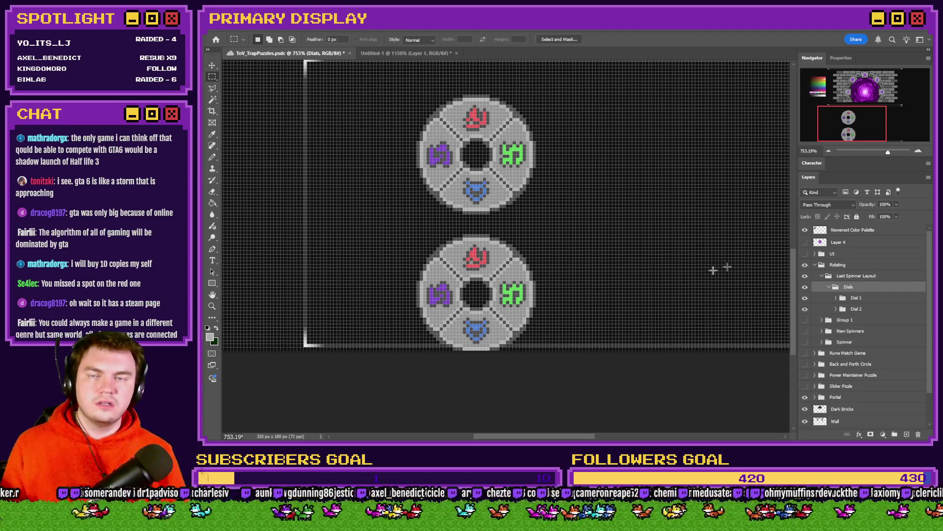
pyautogui.scroll(1, 716, 267)
pyautogui.moveTo(627, 274)
pyautogui.mouseDown()
pyautogui.moveTo(630, 257)
pyautogui.moveTo(604, 229)
pyautogui.mouseUp()
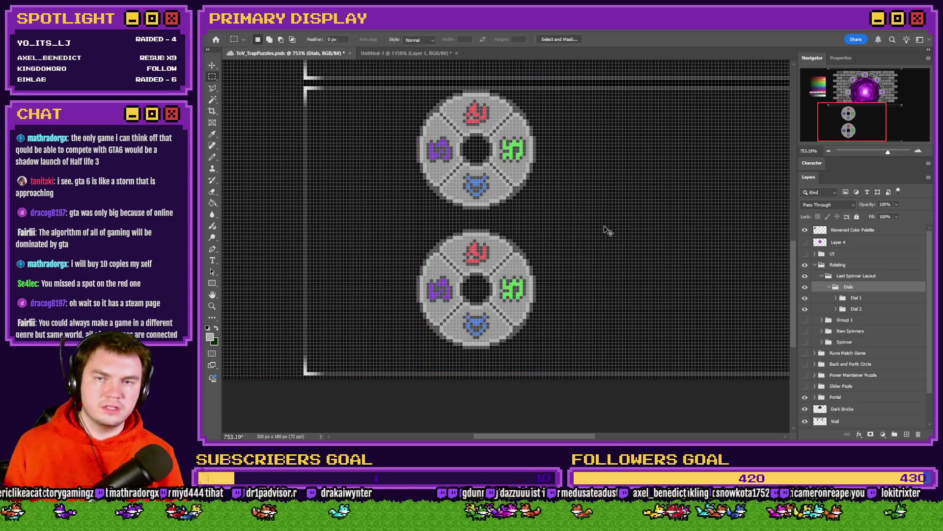
pyautogui.press('Down')
pyautogui.press('Down')
pyautogui.press('Down')
pyautogui.press('Down')
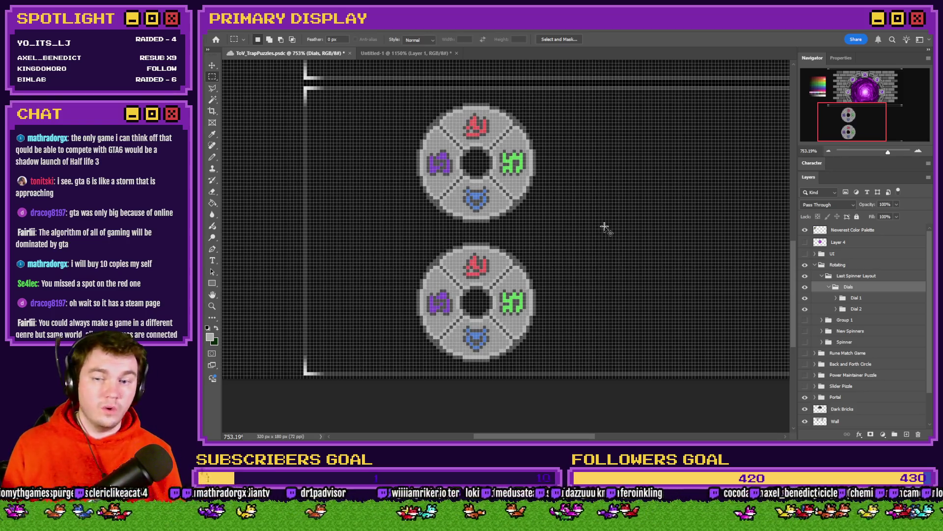
pyautogui.scroll(-5, 396, 294)
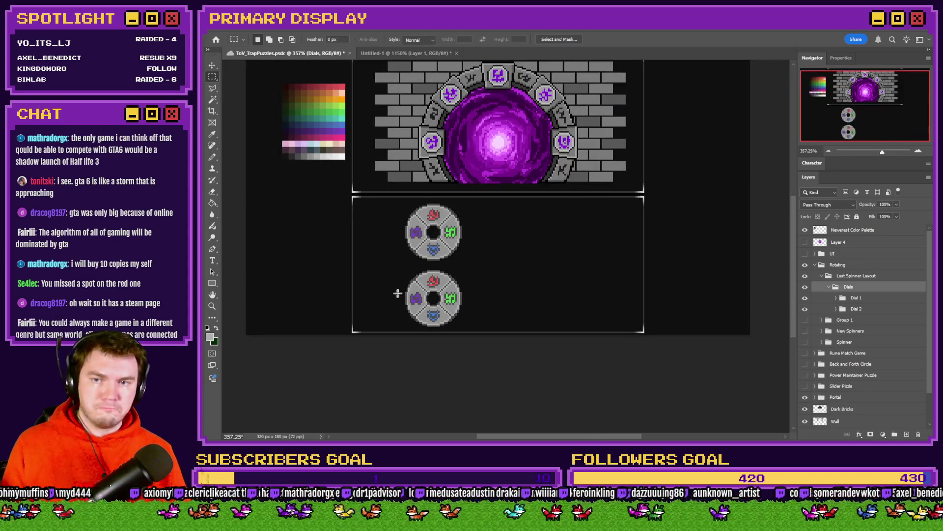
# Shift the dials right, then duplicate Dial 2 as 'Dial 3' placed to its right.
pyautogui.scroll(3, 436, 283)
pyautogui.moveTo(447, 243); pyautogui.dragTo(544, 243)
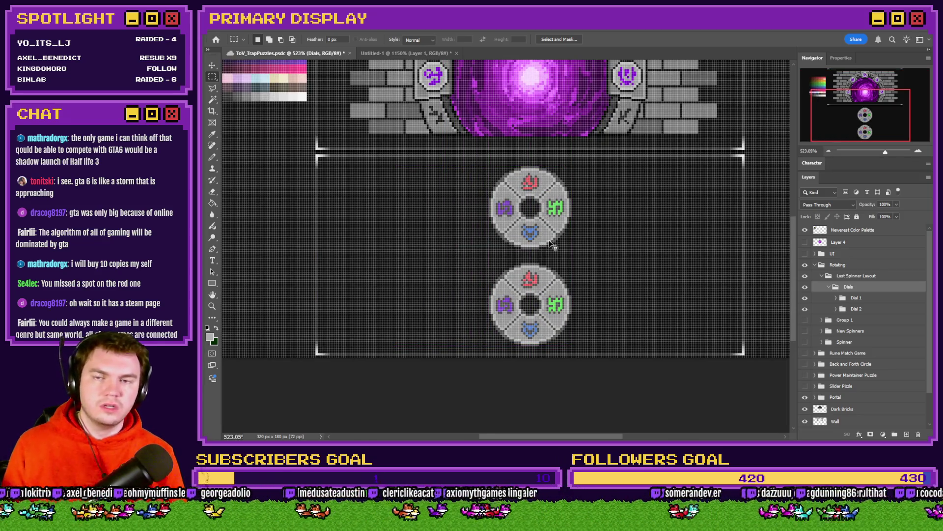
pyautogui.hotkey('shift', 'Left')
pyautogui.hotkey('shift', 'Left')
pyautogui.hotkey('shift', 'Left')
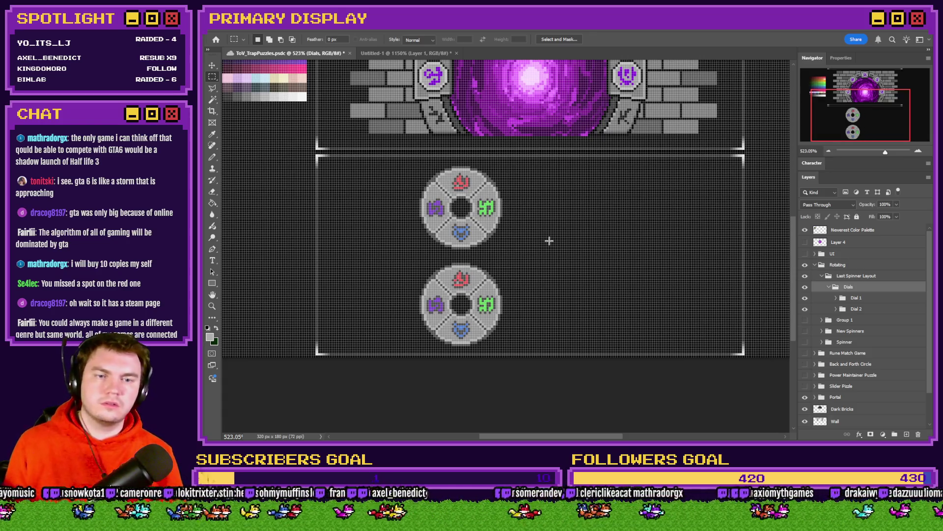
pyautogui.click(873, 311)
pyautogui.hotkey('ctrl', 'j')
pyautogui.doubleClick(863, 320)
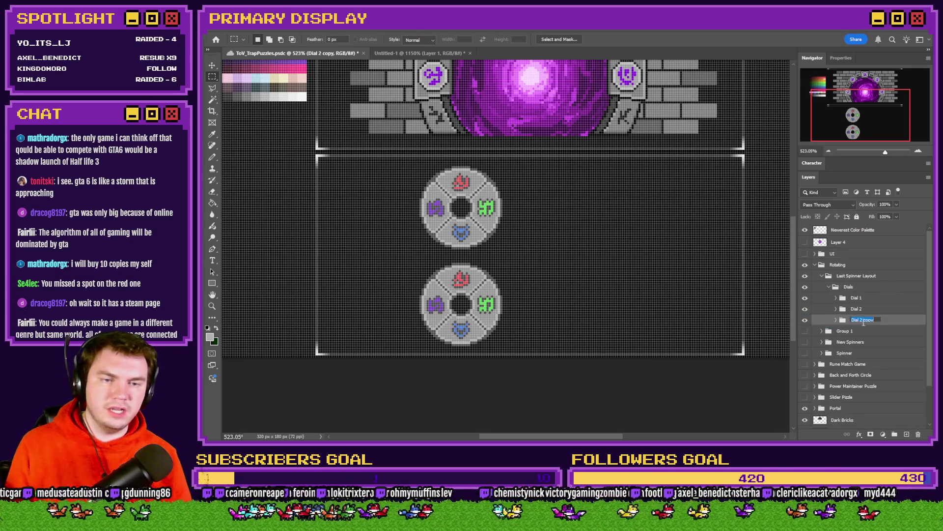
pyautogui.write('3')
pyautogui.press('Return')
pyautogui.moveTo(473, 306); pyautogui.dragTo(543, 308)
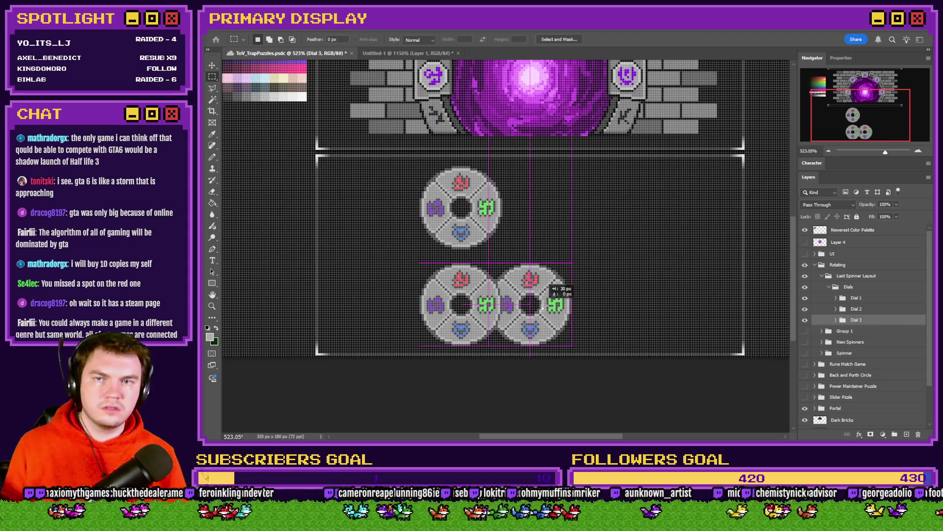
# Nudge Dial 1 and Dial 2 slightly left and check the gap between stacked dials.
pyautogui.click(856, 309)
pyautogui.keyDown('shift'); pyautogui.click(856, 298); pyautogui.keyUp('shift')
pyautogui.moveTo(678, 287); pyautogui.dragTo(663, 282)
pyautogui.press('Left')
pyautogui.press('Left')
pyautogui.press('Left')
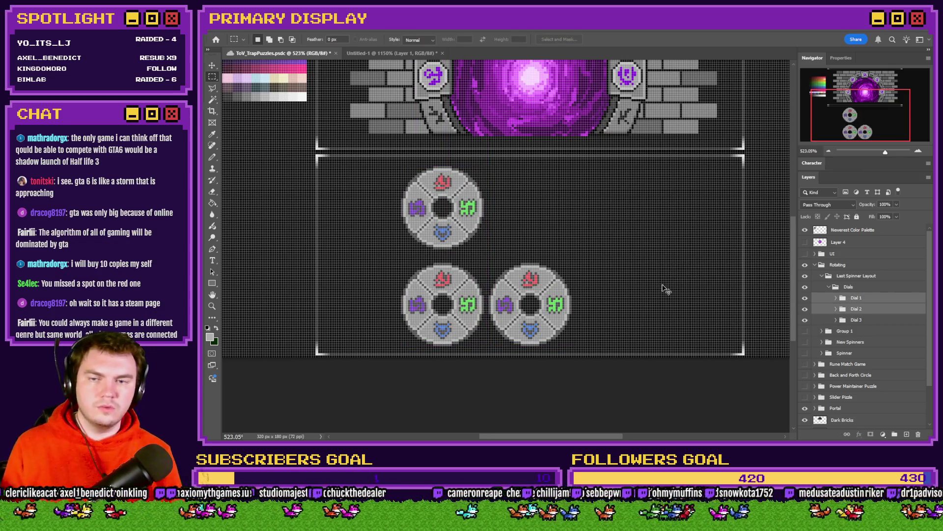
pyautogui.press('Left')
pyautogui.press('Left')
pyautogui.scroll(5, 506, 231)
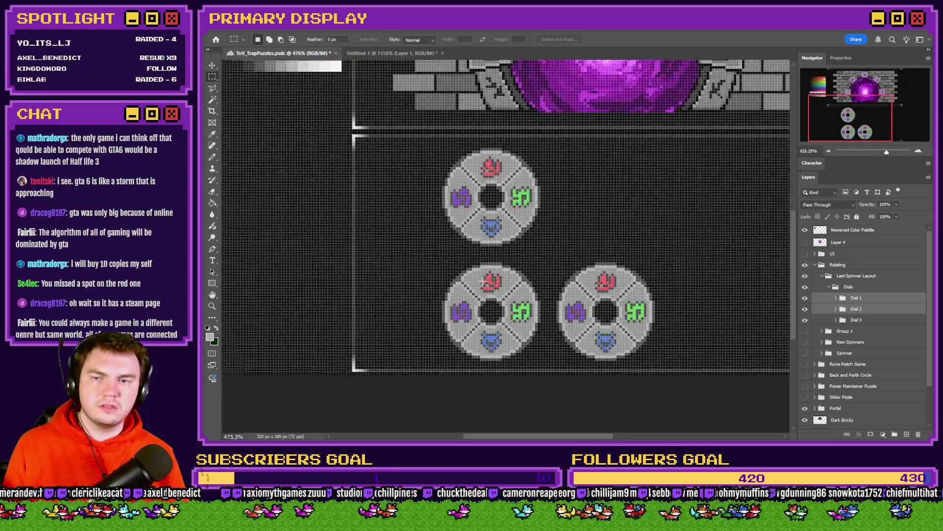
pyautogui.moveTo(502, 219); pyautogui.dragTo(511, 242)
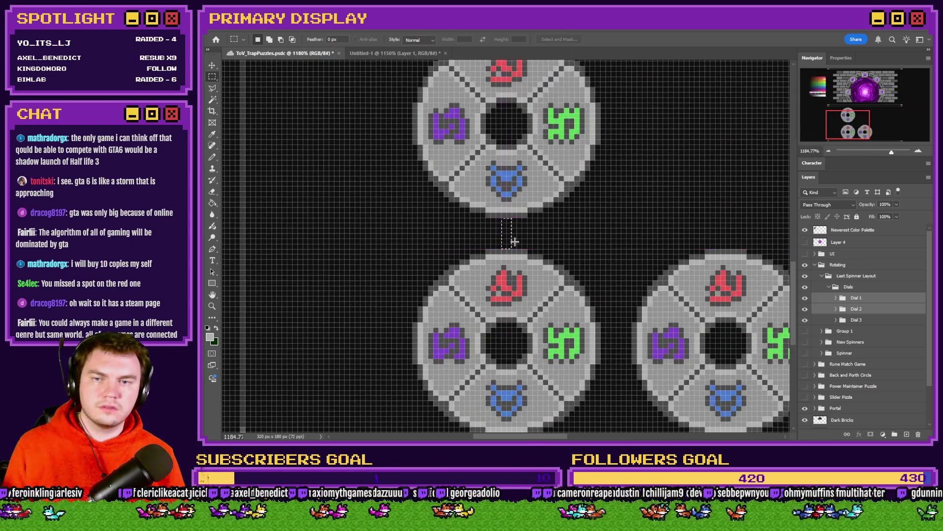
pyautogui.scroll(-5, 512, 244)
pyautogui.scroll(3, 514, 287)
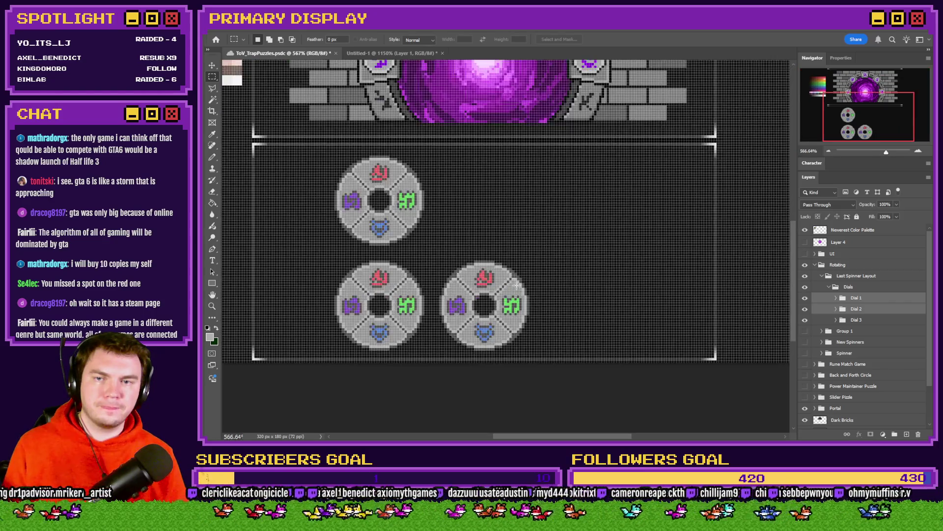
# Duplicate Dial 3 as 'Dial 4' to its right, then copy Dial 4 for a fifth dial.
pyautogui.click(874, 320)
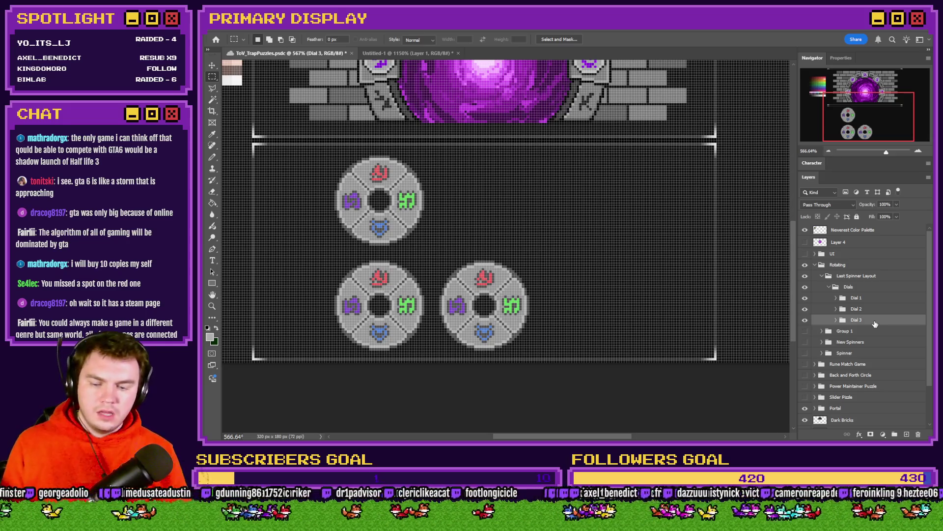
pyautogui.hotkey('ctrl', 'j')
pyautogui.moveTo(879, 323)
pyautogui.mouseDown()
pyautogui.moveTo(857, 334)
pyautogui.moveTo(854, 322)
pyautogui.moveTo(889, 333)
pyautogui.mouseUp()
pyautogui.doubleClick(857, 332)
pyautogui.write('4')
pyautogui.press('Return')
pyautogui.moveTo(476, 320); pyautogui.dragTo(581, 320)
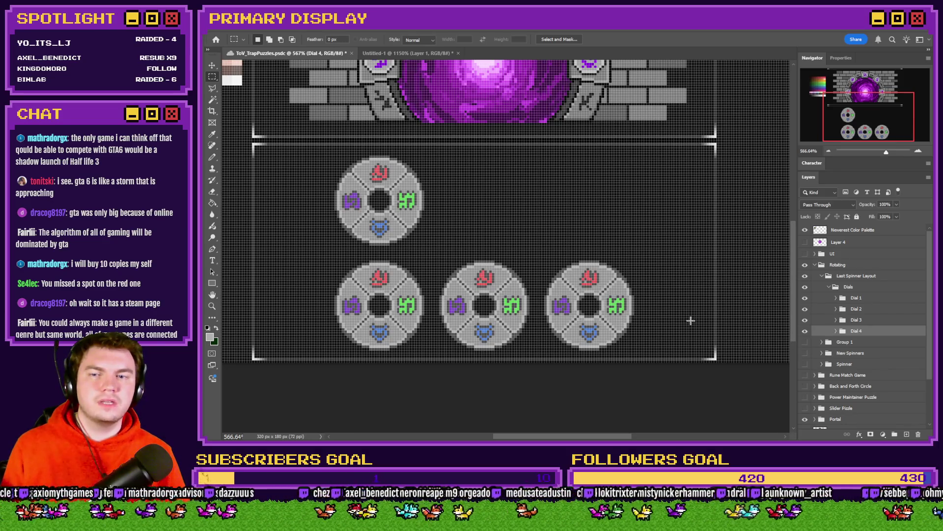
pyautogui.hotkey('ctrl', 'j')
pyautogui.moveTo(874, 335)
pyautogui.mouseDown()
pyautogui.moveTo(881, 345)
pyautogui.moveTo(865, 346)
pyautogui.mouseUp()
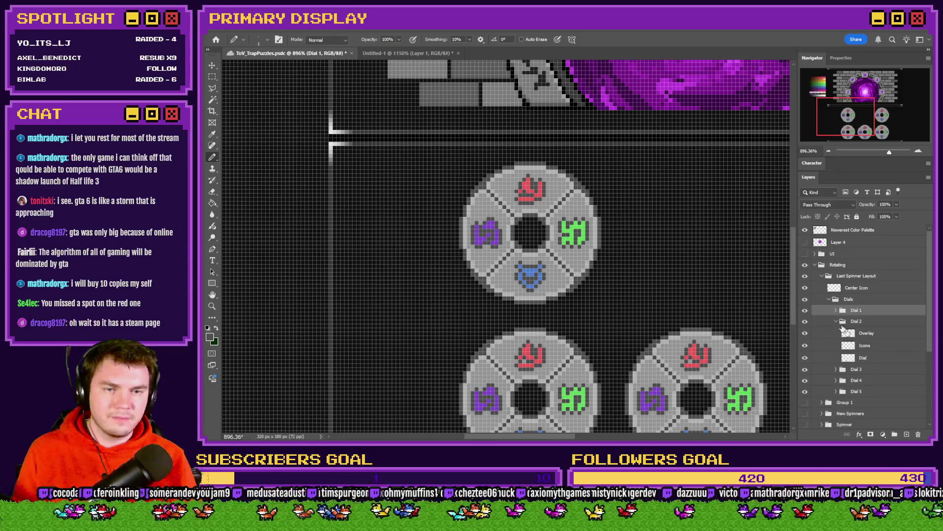
# Select Dial 4's Icons layer and fill the missing pixel in its red icon.
pyautogui.scroll(2, 531, 358)
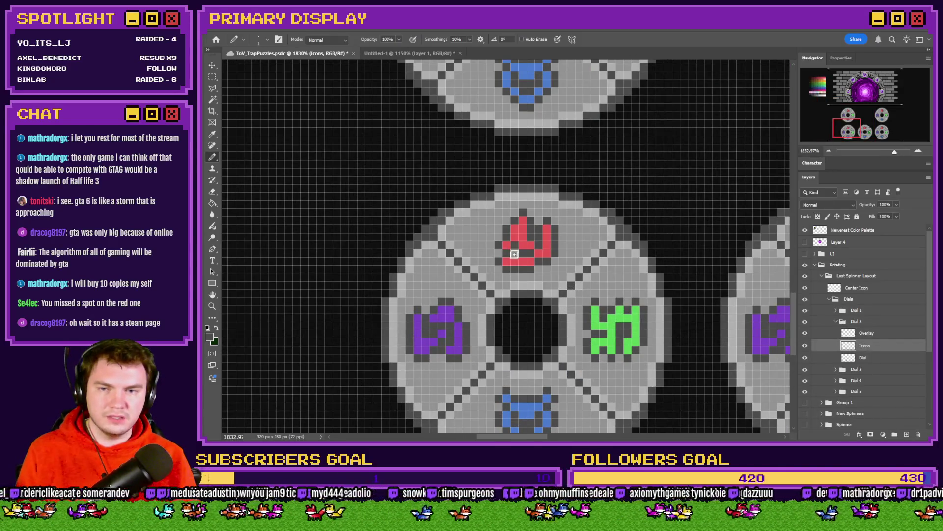
pyautogui.click(839, 320)
pyautogui.click(836, 332)
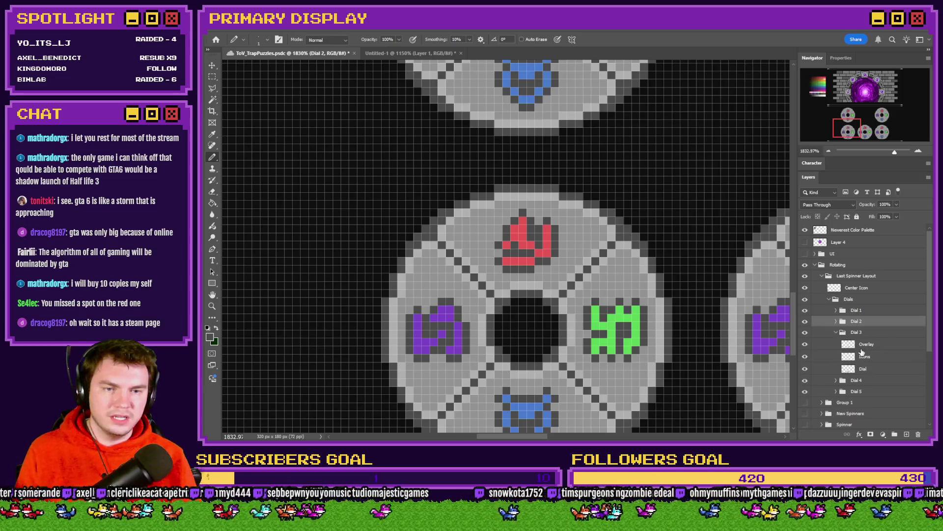
pyautogui.click(864, 358)
pyautogui.hscroll(5, 609, 200)
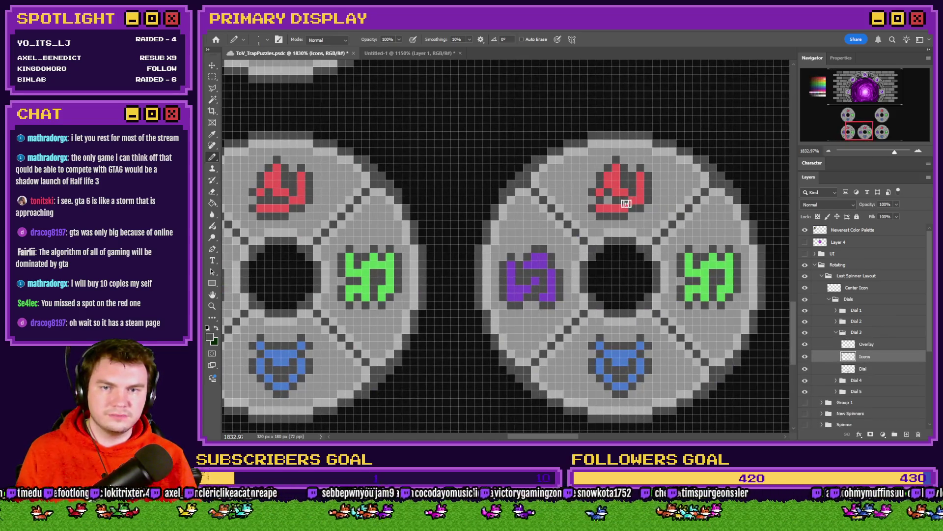
pyautogui.hscroll(2, 609, 201)
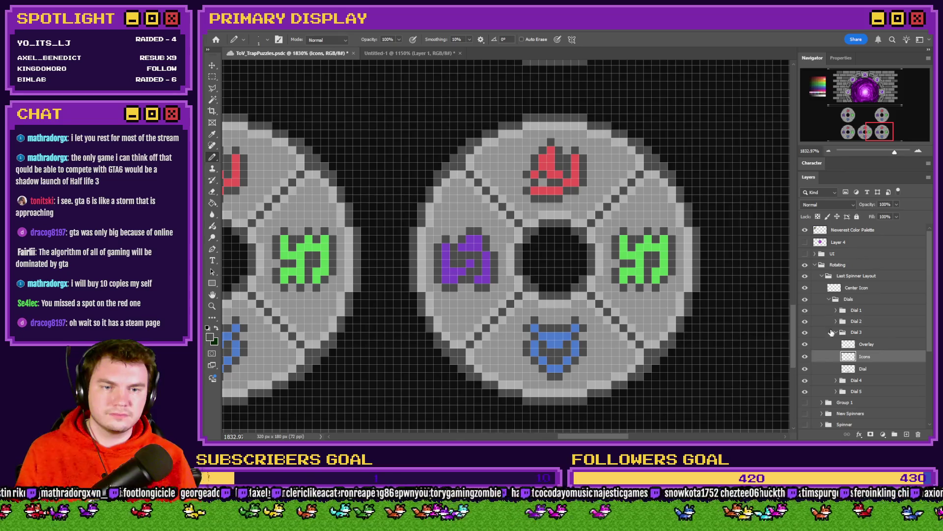
pyautogui.click(836, 332)
pyautogui.click(836, 343)
pyautogui.click(864, 367)
pyautogui.click(542, 186)
# Collapse Dial 4, expand the Dial 5 group and select its Icons layer.
pyautogui.scroll(5, 543, 186)
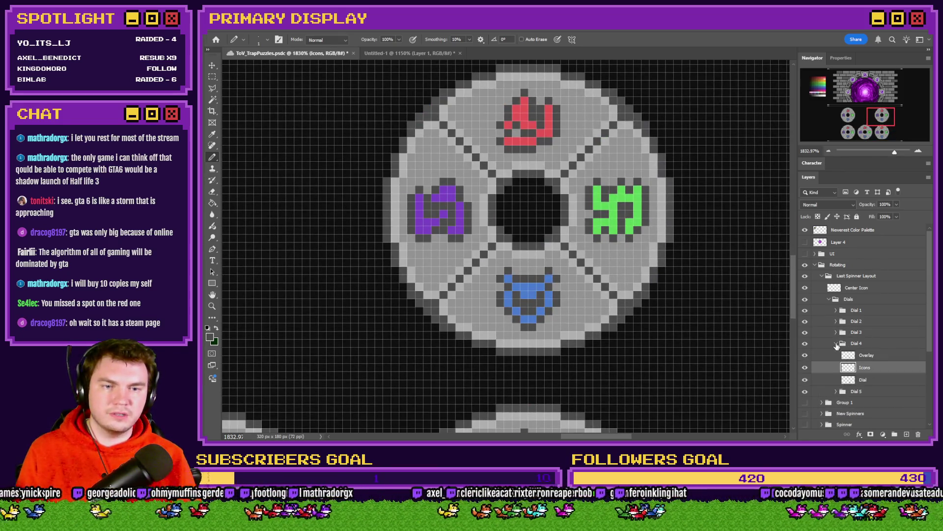
pyautogui.click(836, 343)
pyautogui.click(839, 355)
pyautogui.click(836, 354)
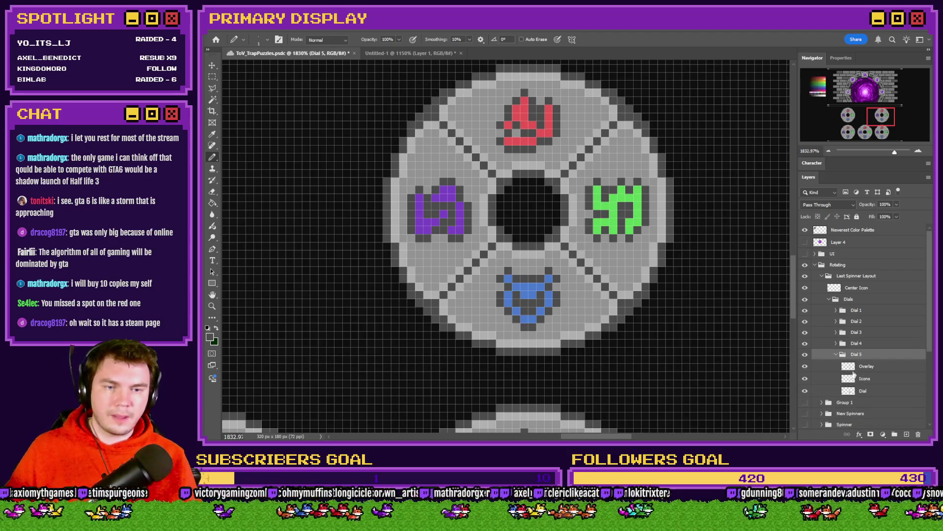
pyautogui.click(866, 379)
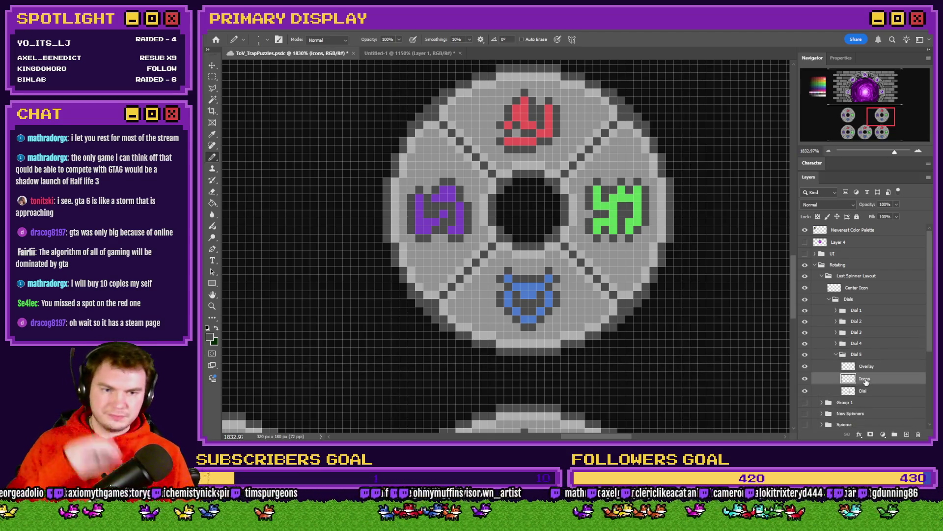
pyautogui.scroll(-3, 638, 252)
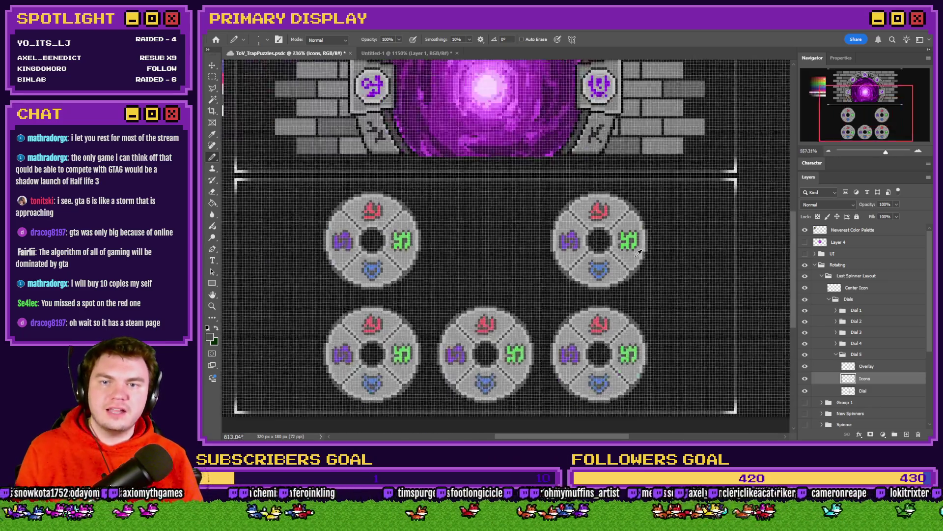
pyautogui.scroll(-2, 638, 252)
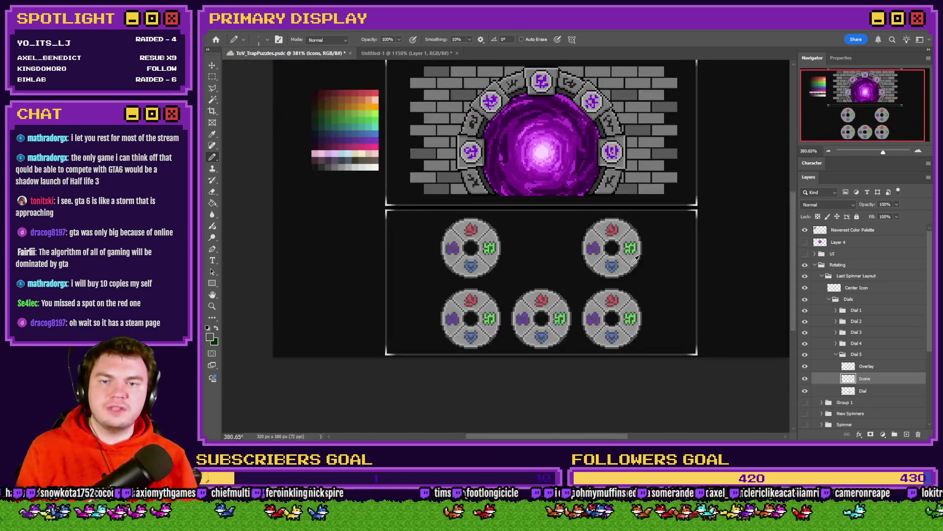
# Delete the Dial 5, 4, 3 and 2 groups, then expand the Dial 1 group.
pyautogui.click(211, 78)
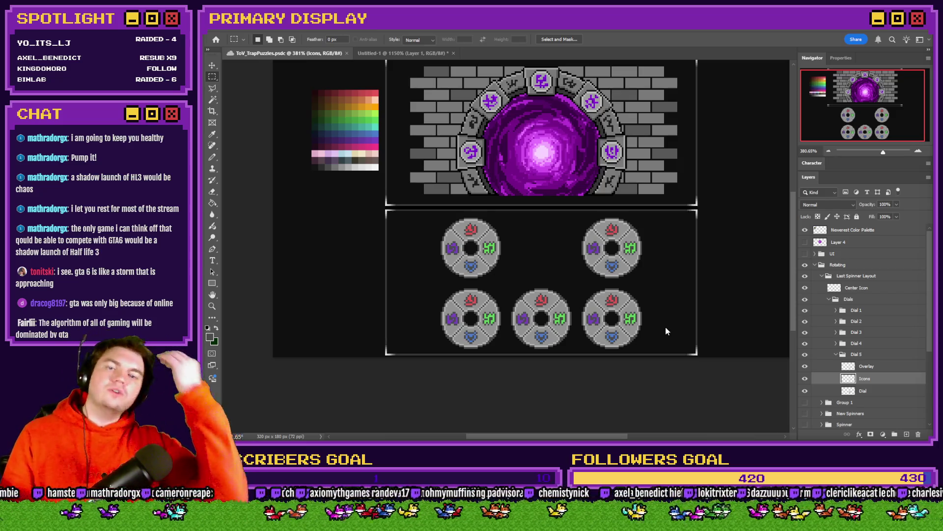
pyautogui.click(836, 354)
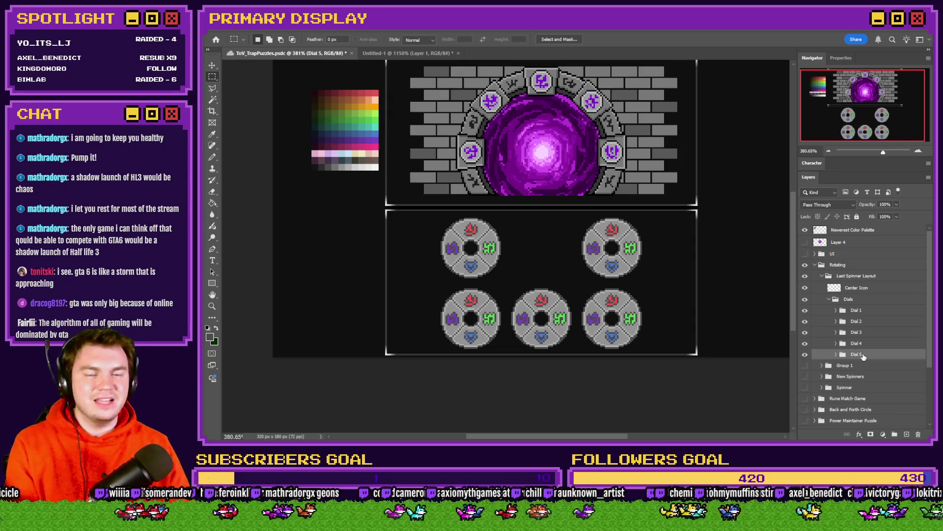
pyautogui.press('Delete')
pyautogui.press('Delete')
pyautogui.press('Delete')
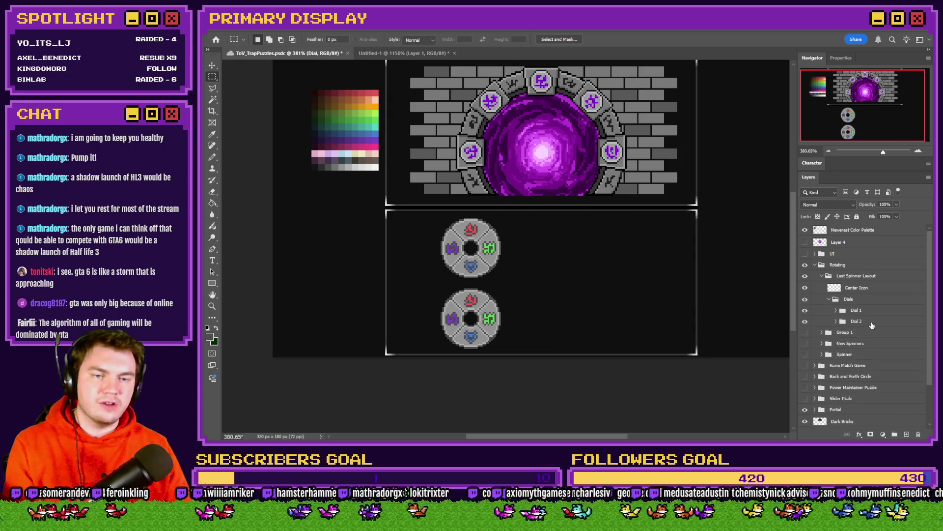
pyautogui.click(872, 321)
pyautogui.press('Delete')
pyautogui.click(842, 308)
pyautogui.click(837, 310)
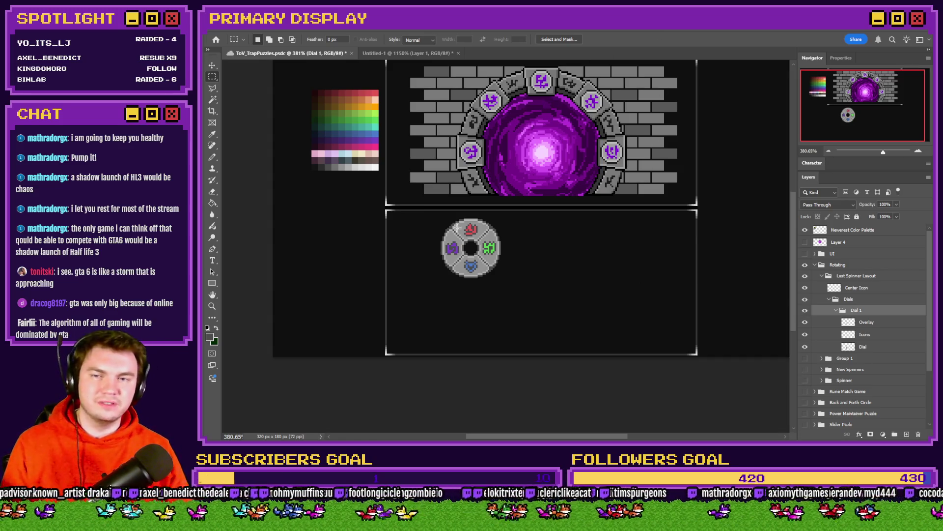
# On Dial 1's Icons layer, marquee the whole dial and delete all its icons.
pyautogui.scroll(5, 459, 231)
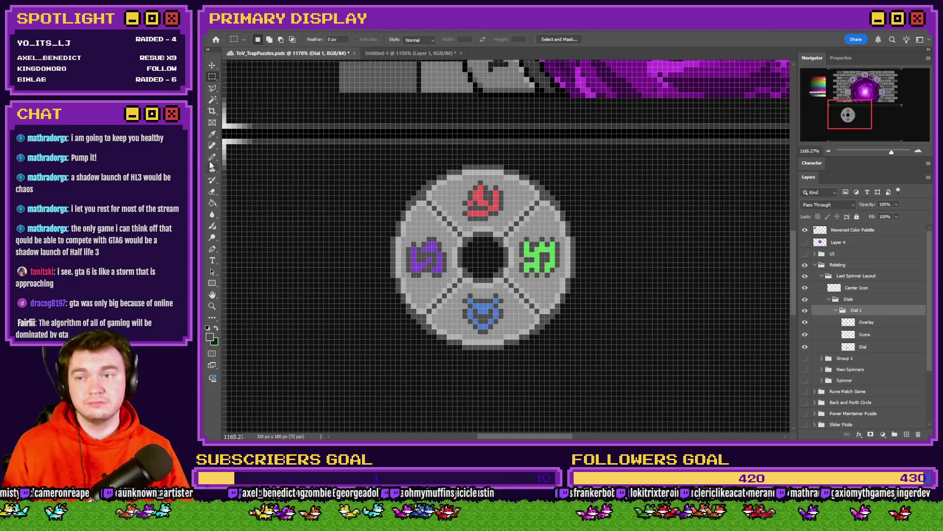
pyautogui.click(212, 158)
pyautogui.scroll(3, 473, 187)
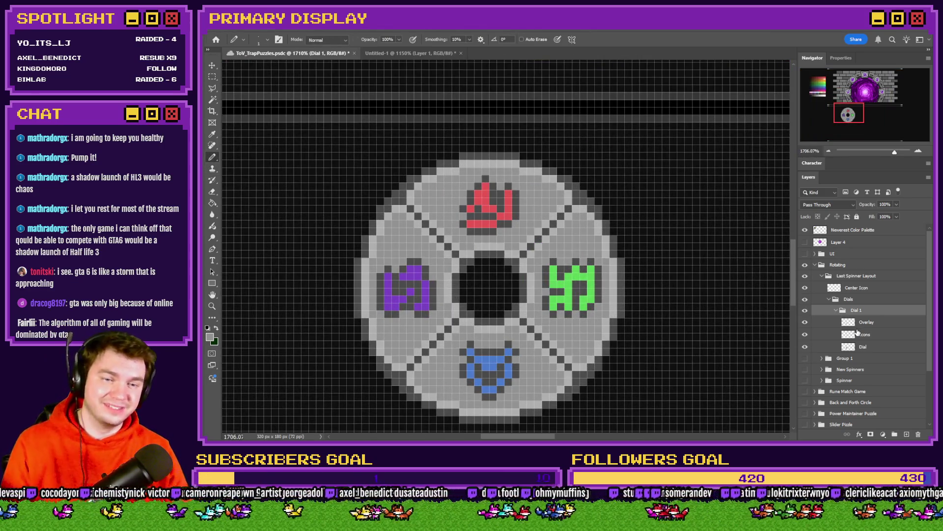
pyautogui.click(858, 335)
pyautogui.click(212, 77)
pyautogui.moveTo(647, 153)
pyautogui.mouseDown()
pyautogui.moveTo(385, 379)
pyautogui.moveTo(337, 400)
pyautogui.moveTo(343, 408)
pyautogui.mouseUp()
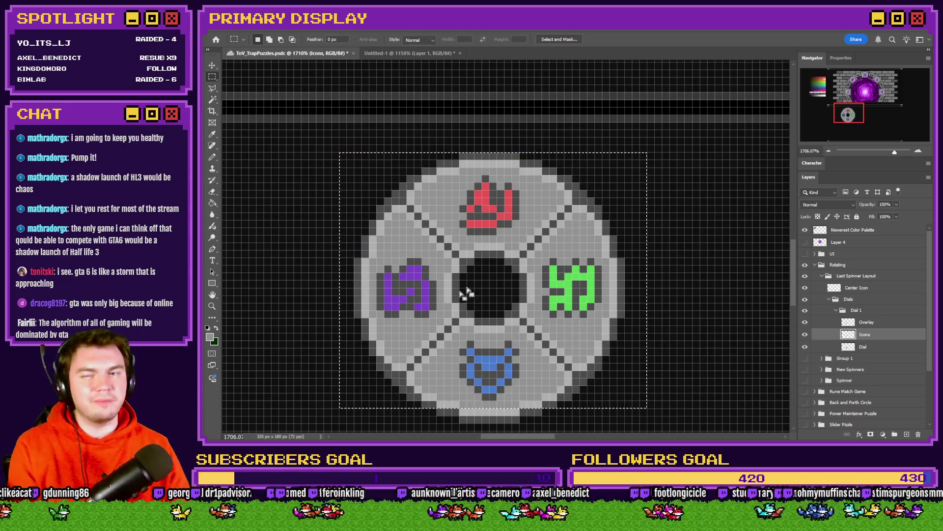
pyautogui.press('Delete')
pyautogui.hotkey('ctrl', 'd')
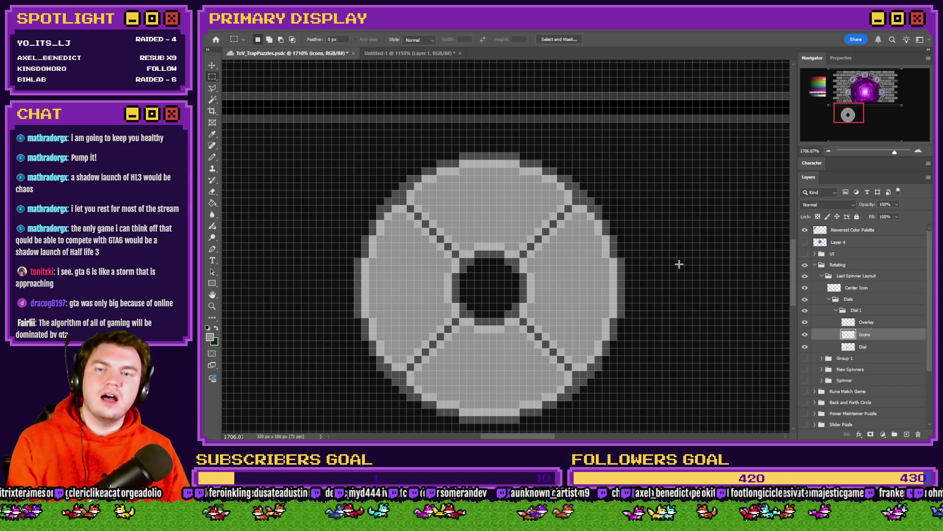
pyautogui.click(213, 157)
# Sample red from the flame segments and bucket-fill the dial's top segment on the Dial layer.
pyautogui.scroll(-2, 679, 191)
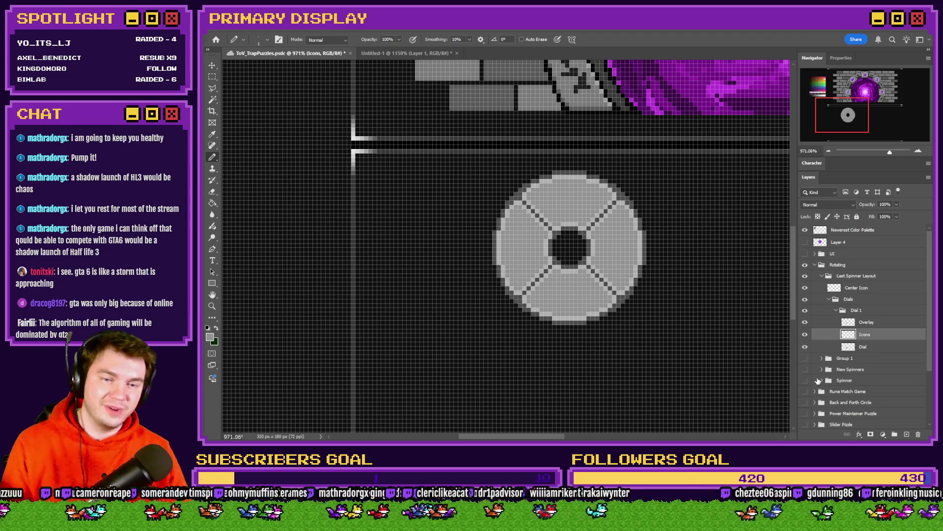
pyautogui.click(805, 369)
pyautogui.moveTo(850, 120)
pyautogui.mouseDown()
pyautogui.moveTo(871, 131)
pyautogui.moveTo(863, 128)
pyautogui.mouseUp()
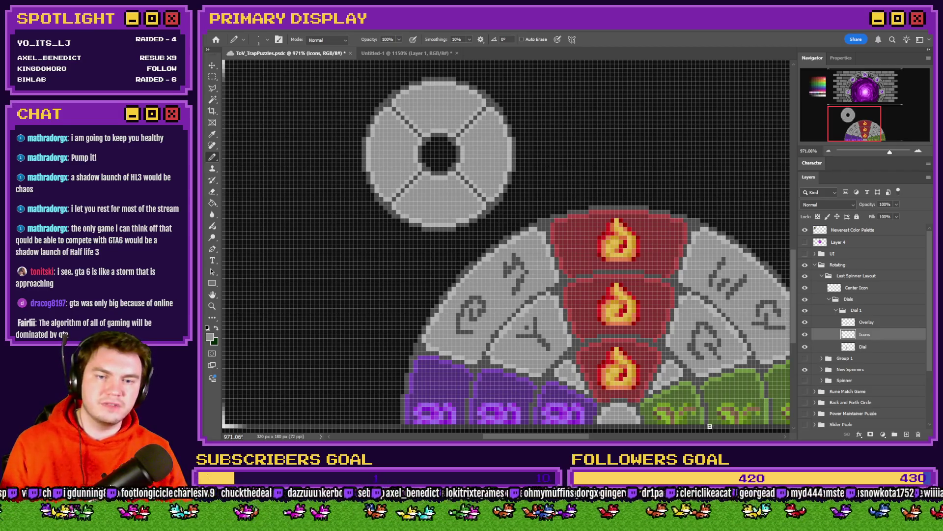
pyautogui.keyDown('alt'); pyautogui.click(586, 232); pyautogui.keyUp('alt')
pyautogui.scroll(3, 528, 183)
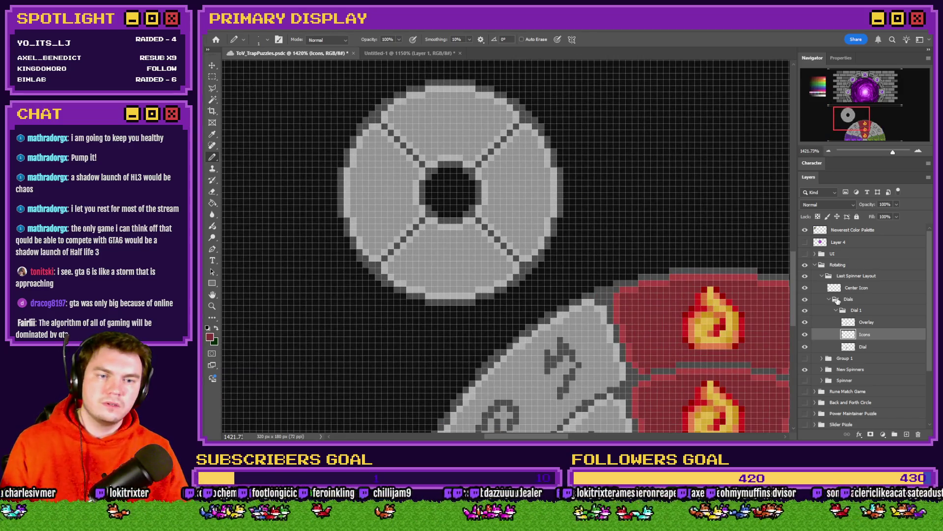
pyautogui.click(879, 347)
pyautogui.press('g')
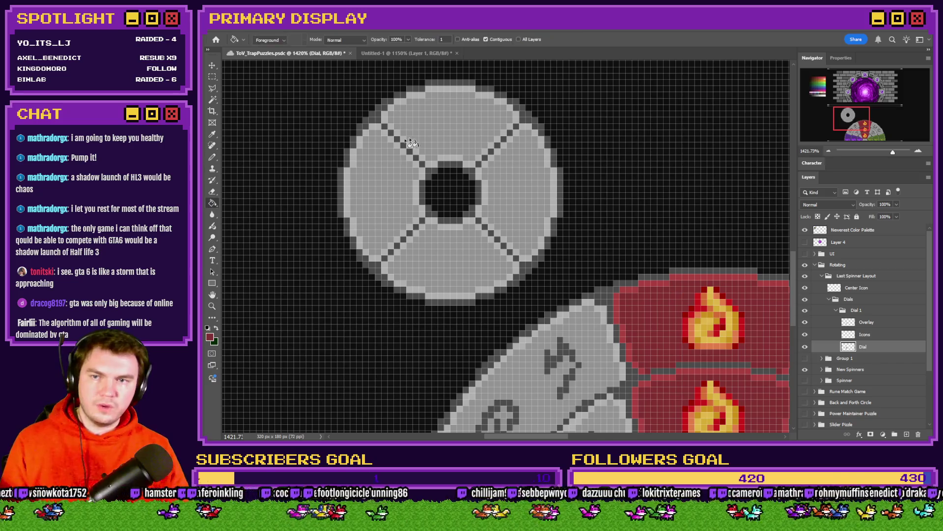
pyautogui.click(411, 143)
# Fill the right segment green, the left segment purple and the bottom segment blue.
pyautogui.scroll(-3, 619, 244)
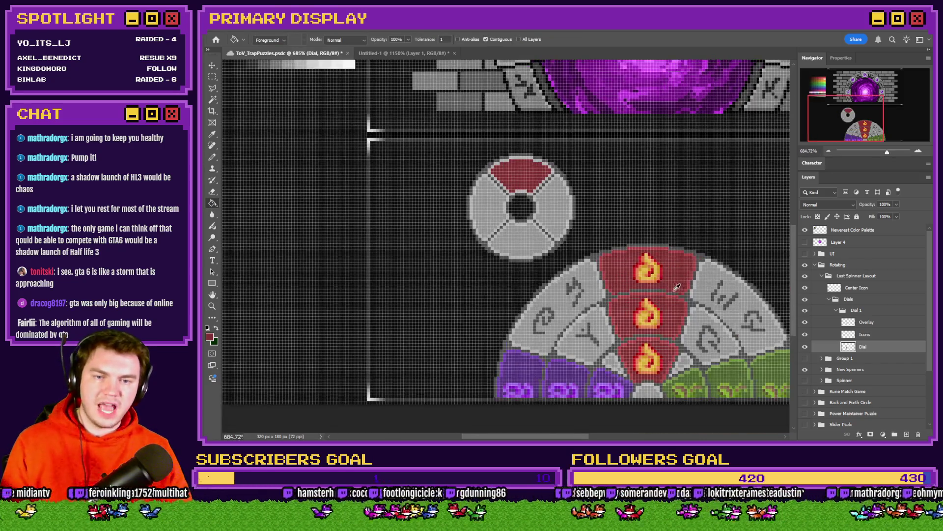
pyautogui.keyDown('alt'); pyautogui.click(773, 370); pyautogui.keyUp('alt')
pyautogui.click(560, 212)
pyautogui.keyDown('alt'); pyautogui.click(572, 366); pyautogui.keyUp('alt')
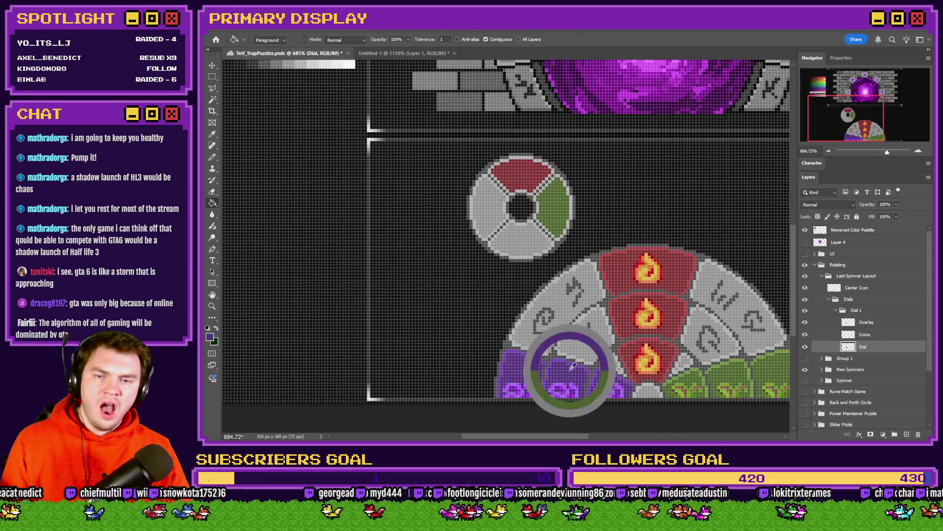
pyautogui.click(498, 202)
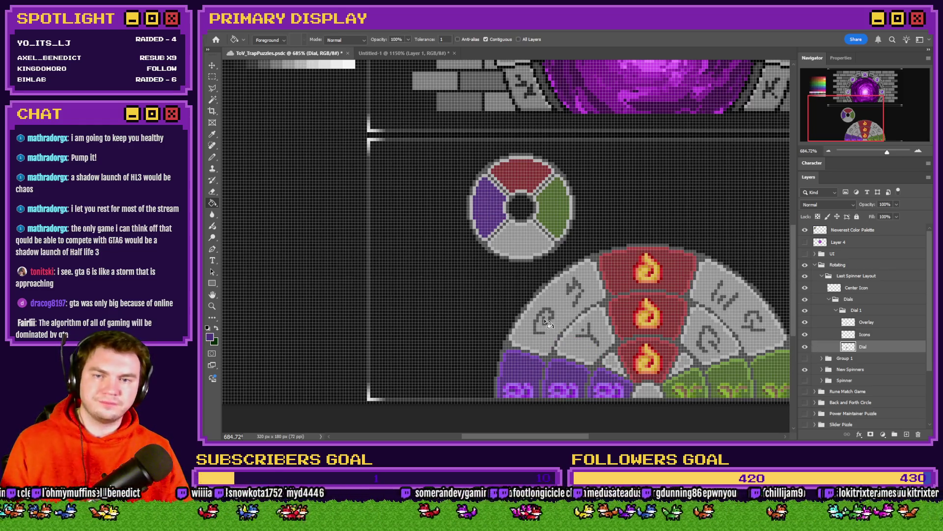
pyautogui.scroll(3, 548, 322)
pyautogui.keyDown('alt'); pyautogui.click(278, 157); pyautogui.keyUp('alt')
pyautogui.moveTo(277, 157); pyautogui.dragTo(300, 157)
pyautogui.scroll(-1, 520, 312)
pyautogui.click(529, 332)
# With Icons and Overlay hidden, pencil red pixels along the dial's top-left edge.
pyautogui.scroll(-1, 530, 333)
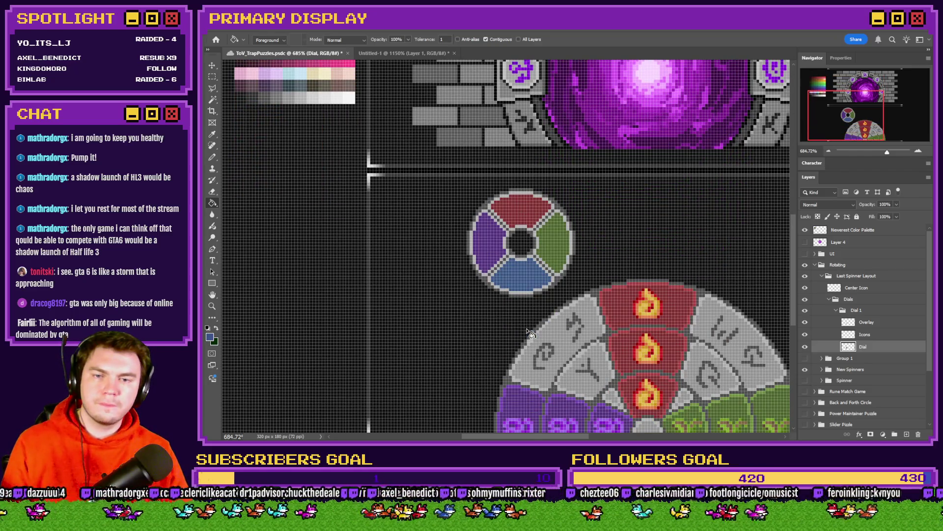
pyautogui.keyDown('alt'); pyautogui.click(633, 284); pyautogui.keyUp('alt')
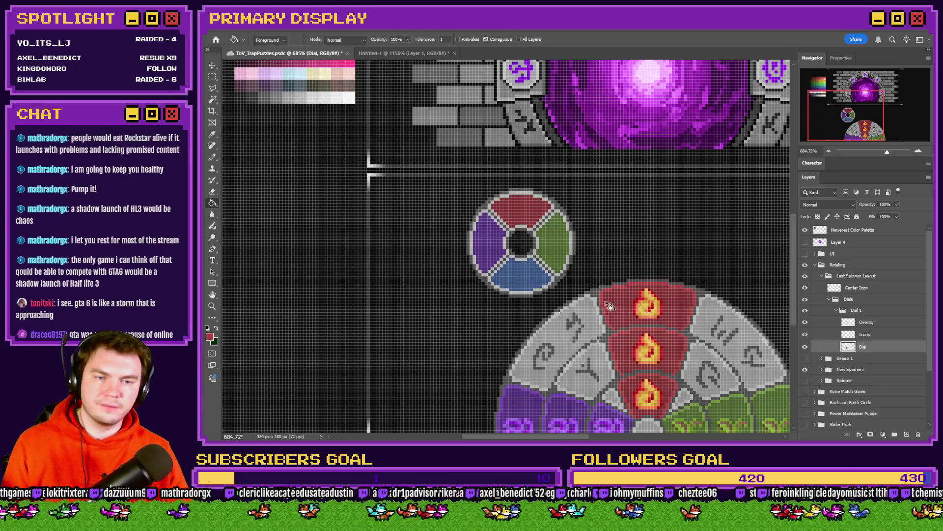
pyautogui.scroll(2, 536, 236)
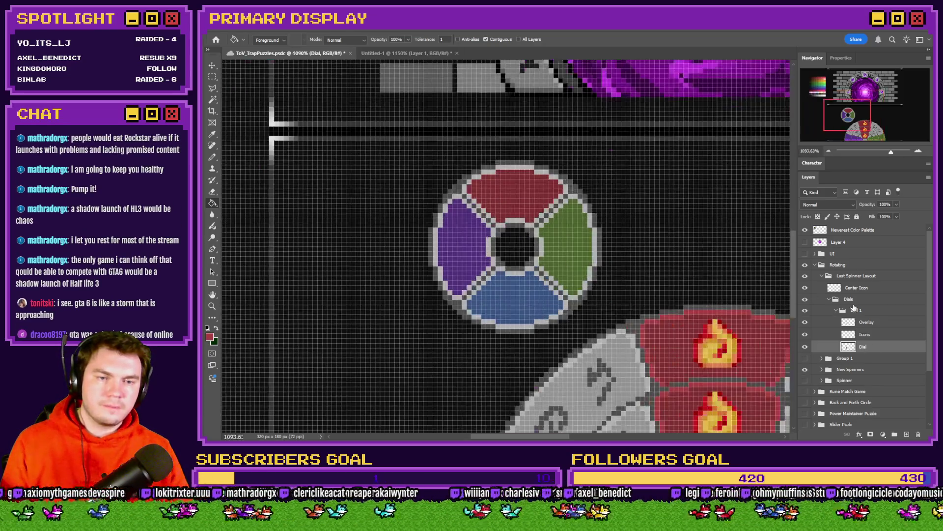
pyautogui.click(805, 334)
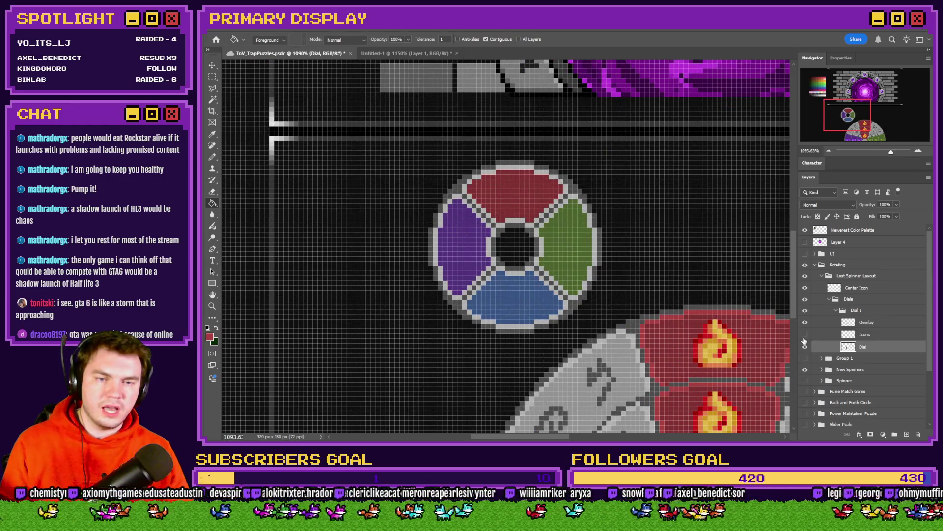
pyautogui.click(805, 321)
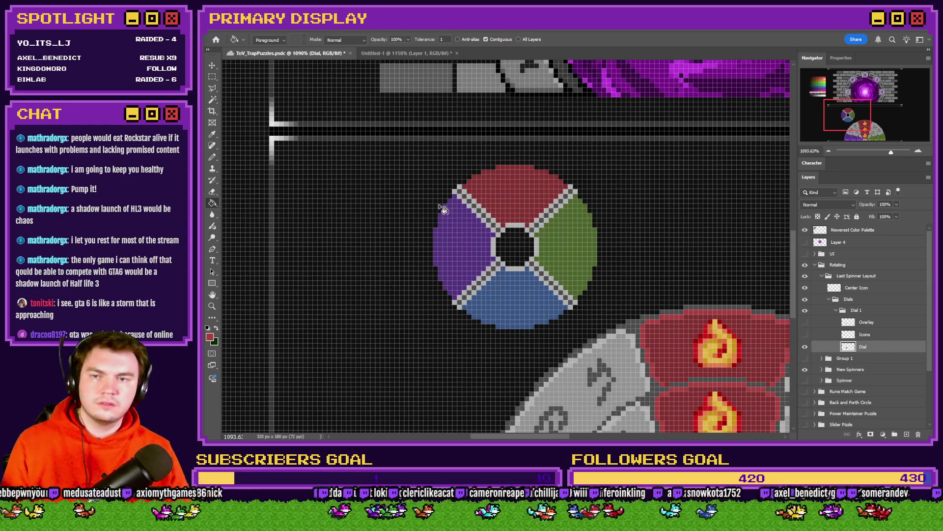
pyautogui.scroll(3, 471, 199)
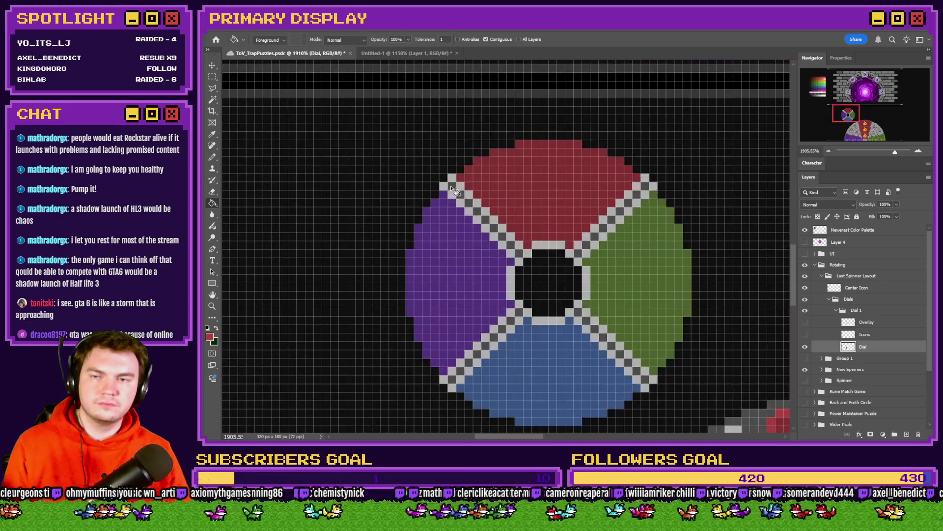
pyautogui.click(212, 157)
pyautogui.moveTo(451, 180); pyautogui.dragTo(499, 226)
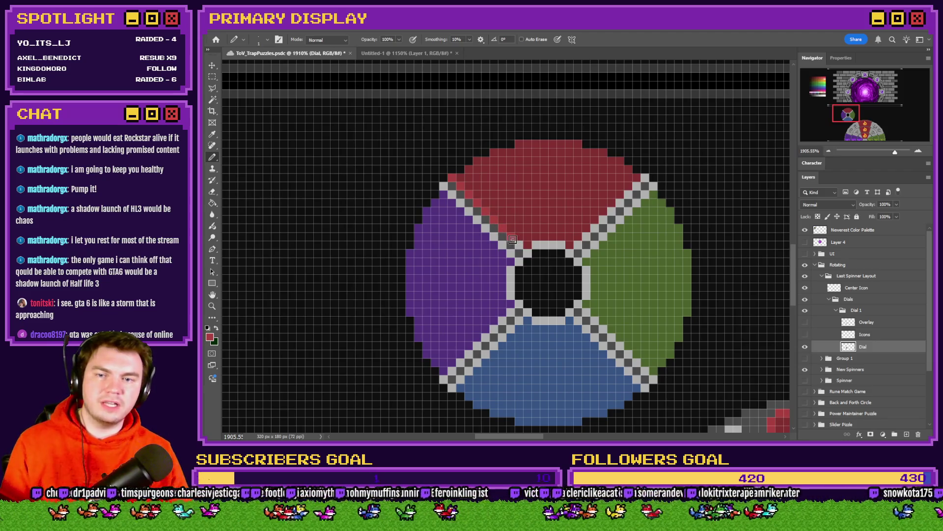
pyautogui.scroll(-5, 533, 248)
pyautogui.click(805, 335)
pyautogui.scroll(-1, 511, 228)
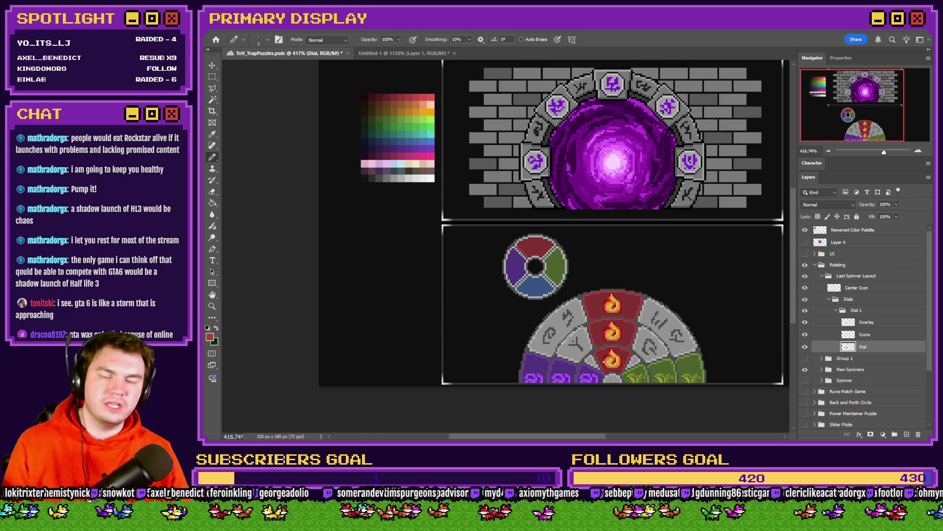
# Undo the coloured segment fills and hide the New Spinners wheel.
pyautogui.hotkey('ctrl', 'z')
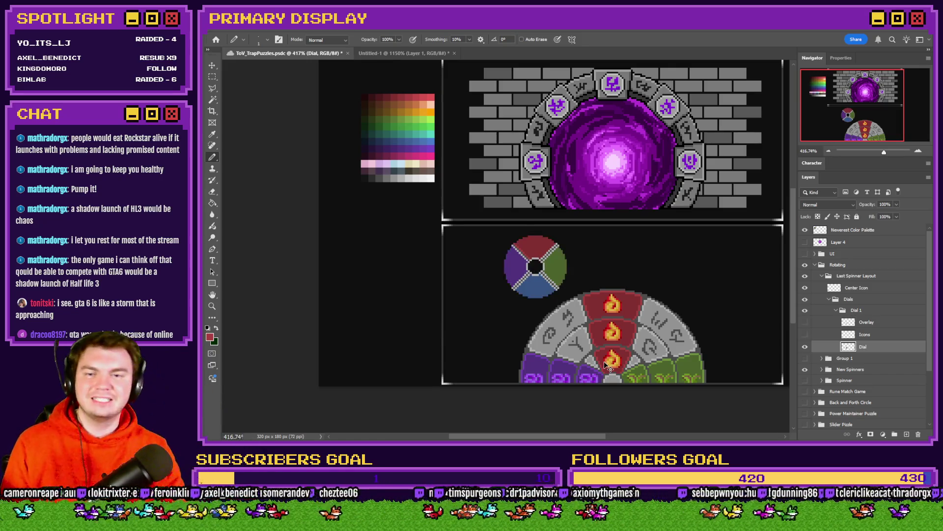
pyautogui.hotkey('ctrl', 'shift', 'z')
pyautogui.hotkey('ctrl', 'shift', 'z')
pyautogui.hotkey('ctrl', 'shift', 'z')
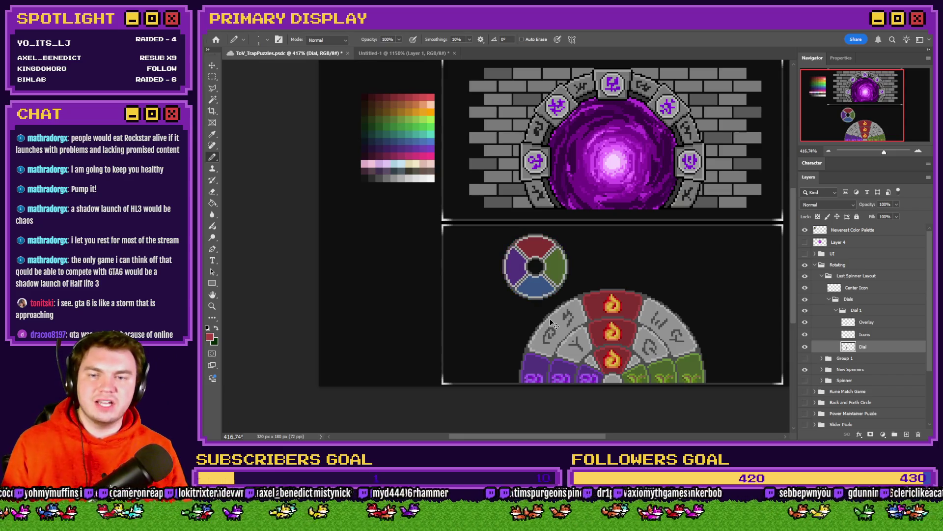
pyautogui.scroll(2, 554, 295)
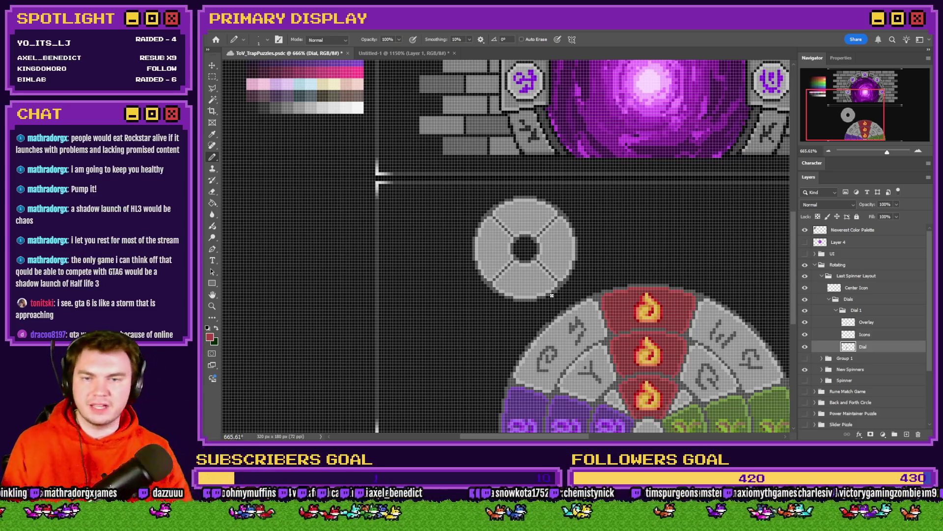
pyautogui.scroll(-2, 550, 293)
pyautogui.scroll(-1, 835, 339)
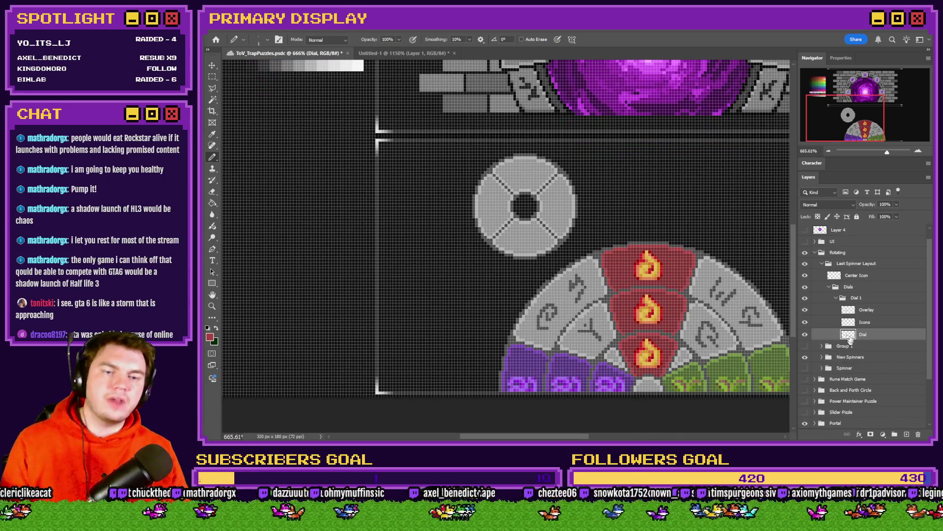
pyautogui.click(805, 356)
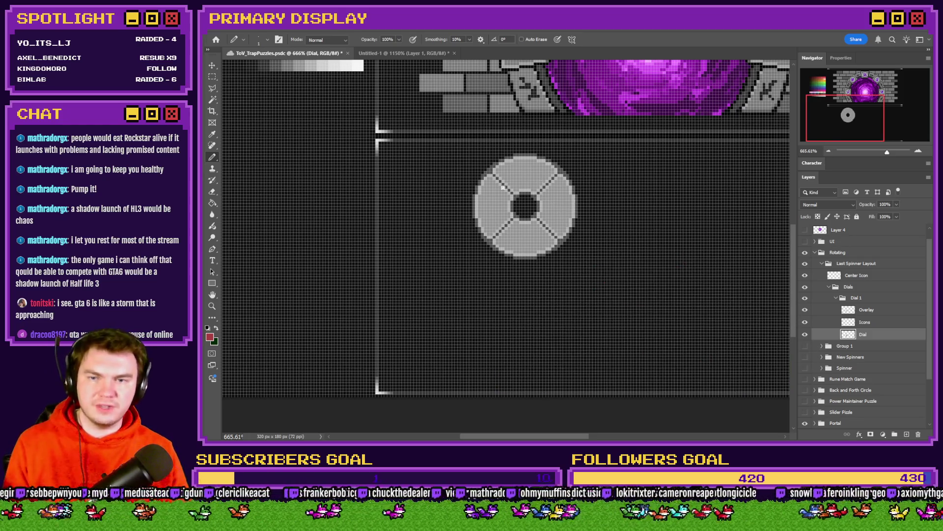
# Select the Icons layer and bring the centre dial into view.
pyautogui.scroll(-5, 502, 188)
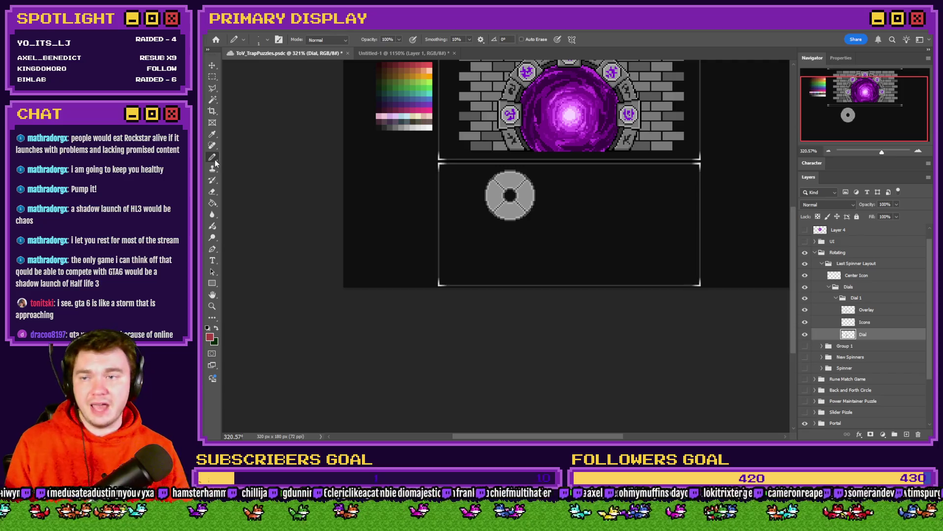
pyautogui.scroll(8, 508, 180)
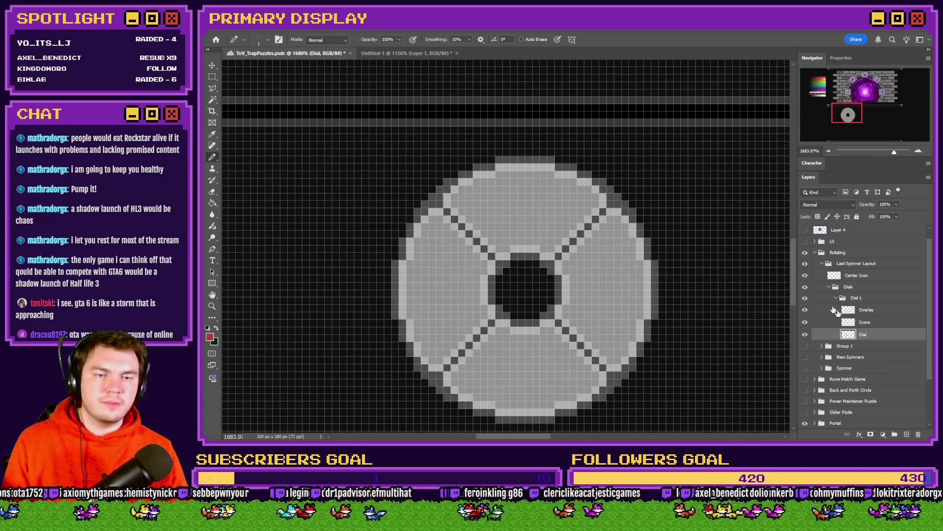
pyautogui.click(873, 324)
pyautogui.scroll(-2, 607, 272)
pyautogui.scroll(-2, 608, 272)
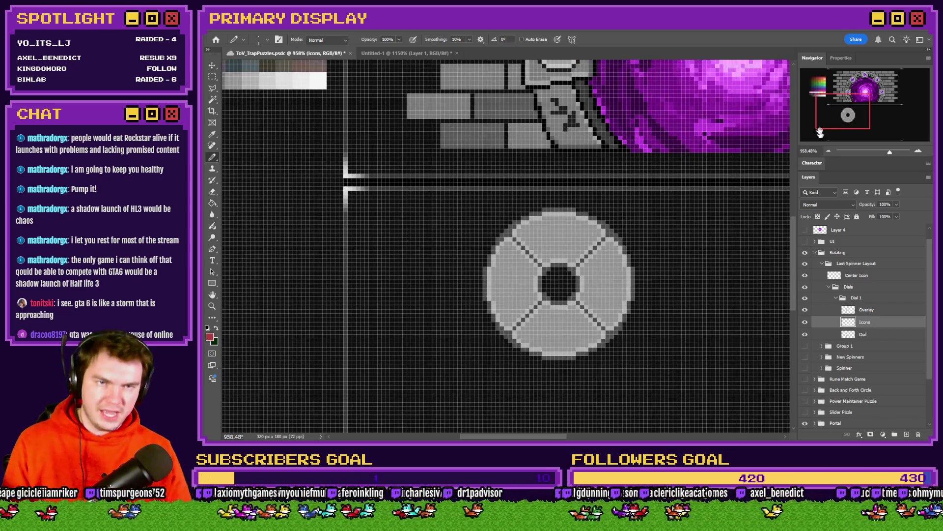
pyautogui.hscroll(-3, 607, 221)
pyautogui.scroll(5, 606, 197)
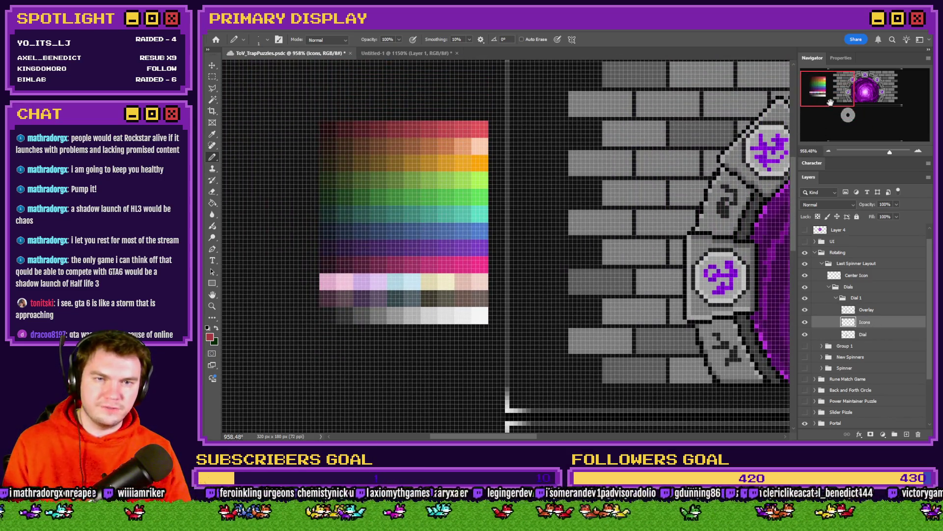
pyautogui.hscroll(5, 606, 135)
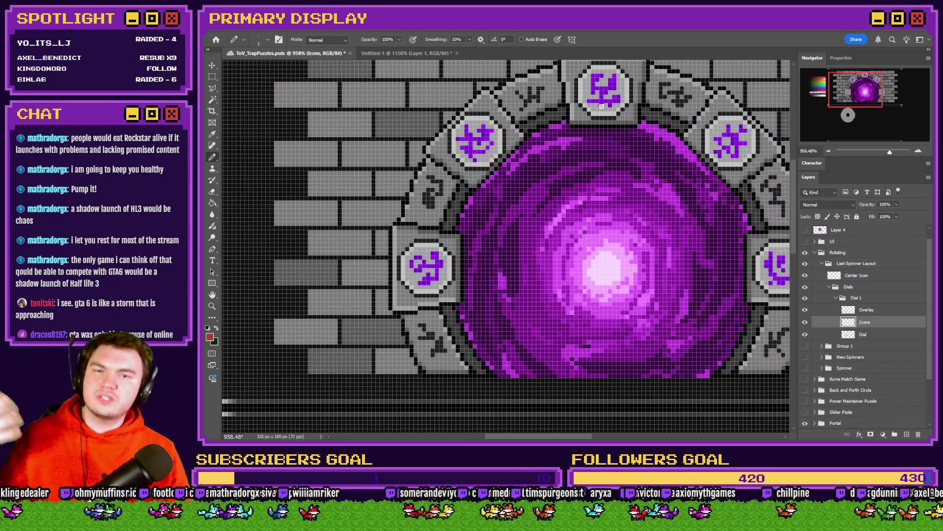
pyautogui.moveTo(856, 93); pyautogui.dragTo(828, 89)
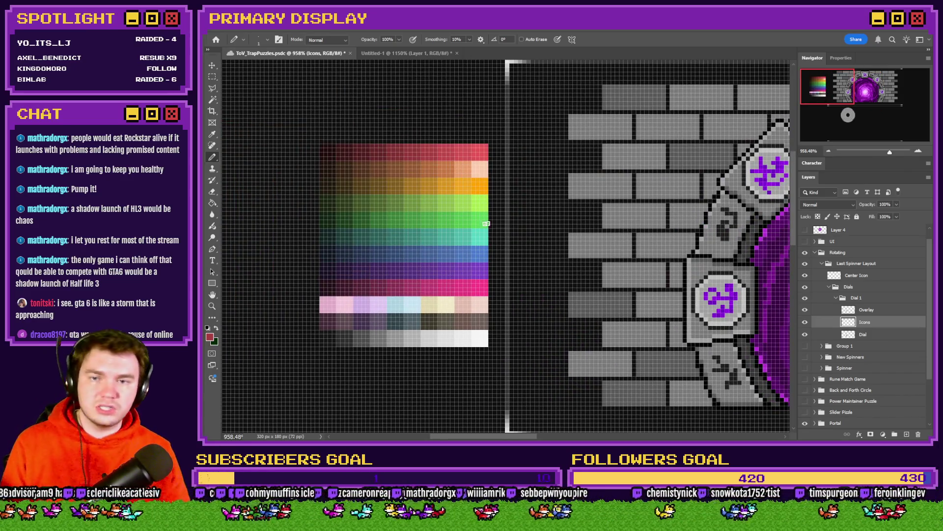
pyautogui.click(850, 118)
pyautogui.scroll(5, 661, 249)
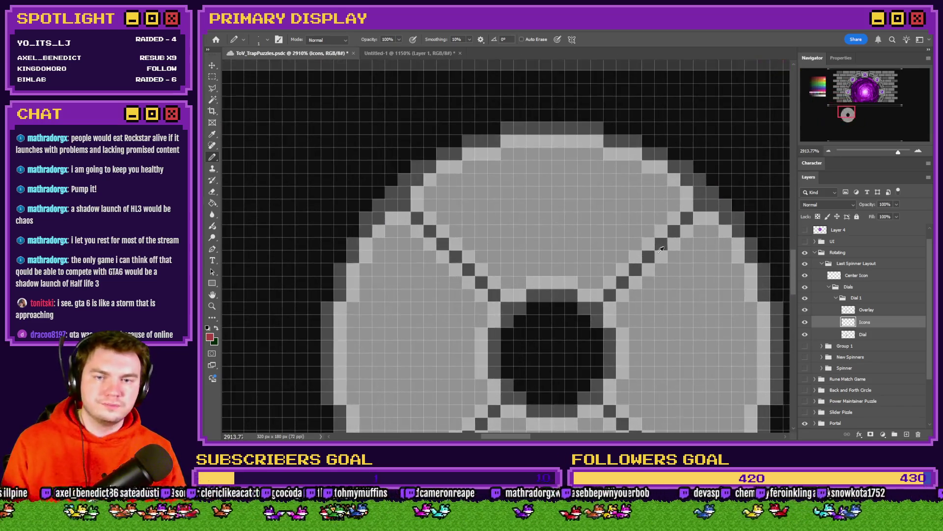
pyautogui.scroll(2, 632, 227)
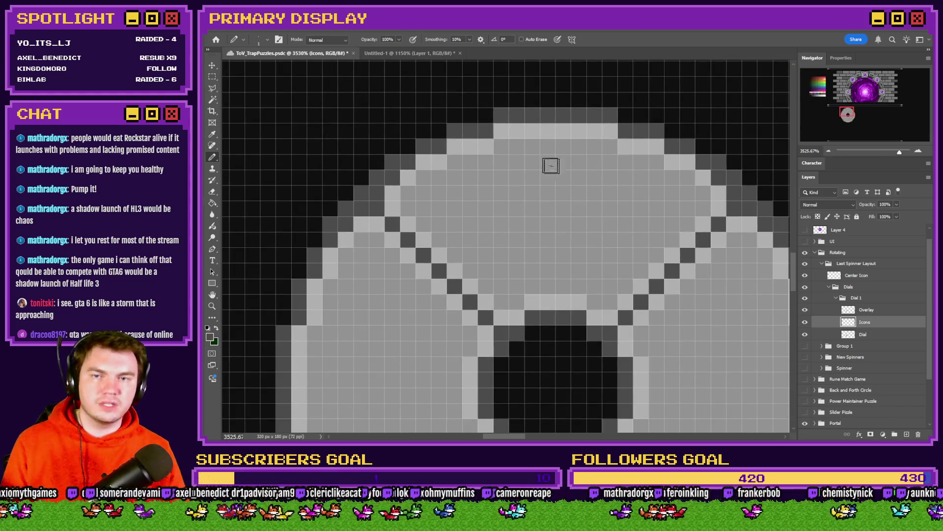
# Set a 6 px hard round brush and stamp a dark dot in the dial's top segment.
pyautogui.rightClick(560, 198)
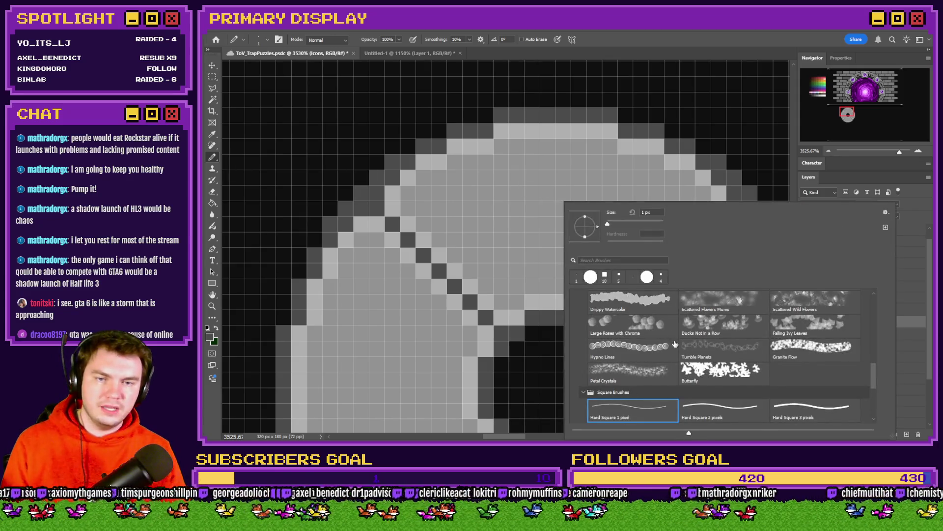
pyautogui.scroll(5, 673, 346)
pyautogui.scroll(5, 672, 350)
pyautogui.click(716, 323)
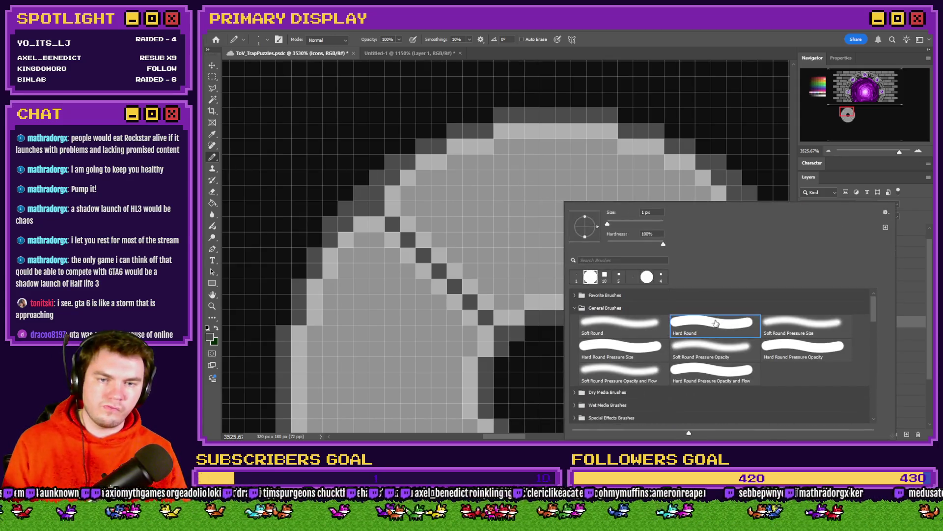
pyautogui.doubleClick(646, 212)
pyautogui.write('6')
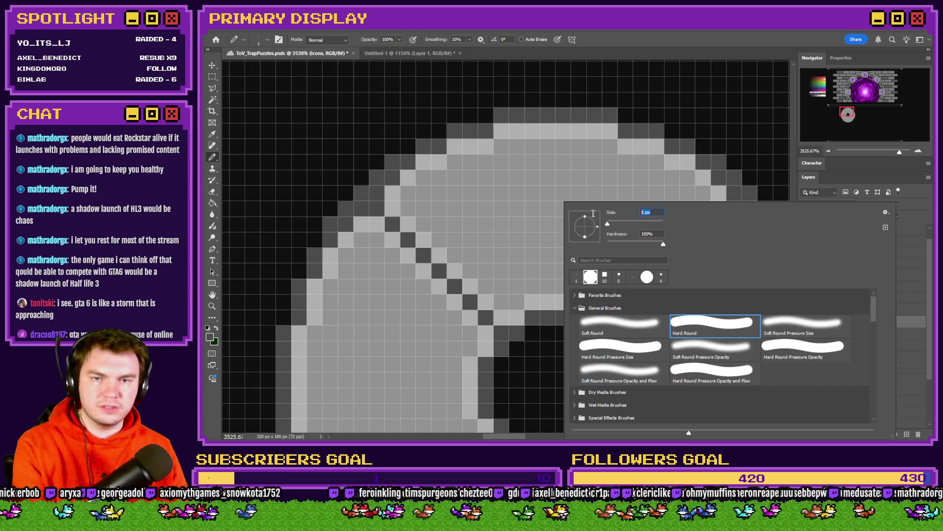
pyautogui.press('Return')
pyautogui.click(556, 216)
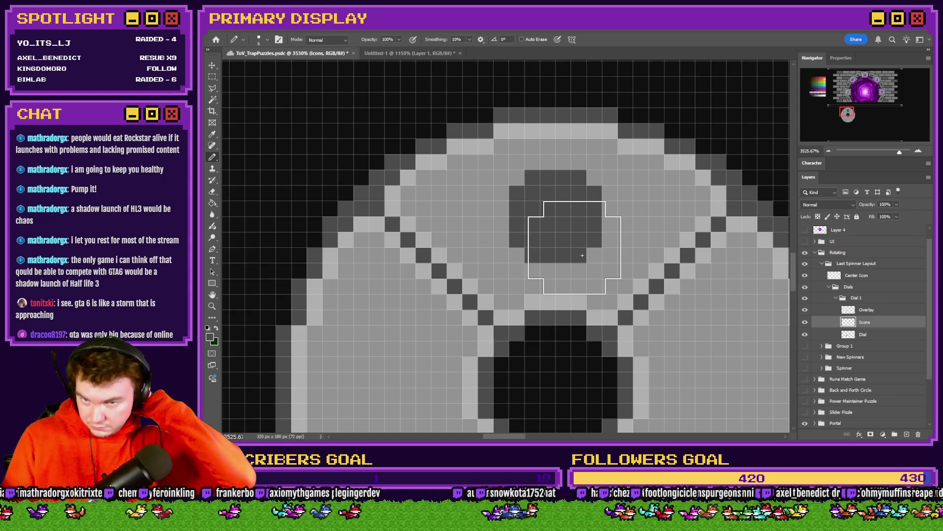
# Set the brush to 1 px and marquee a square in the dial's right quarter.
pyautogui.scroll(-3, 582, 255)
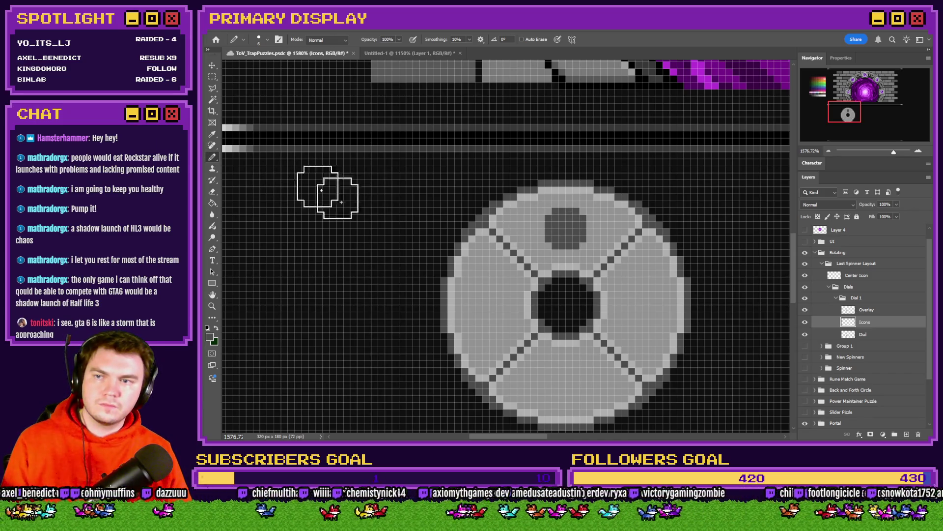
pyautogui.rightClick(574, 319)
pyautogui.doubleClick(507, 267)
pyautogui.write('1')
pyautogui.press('Return')
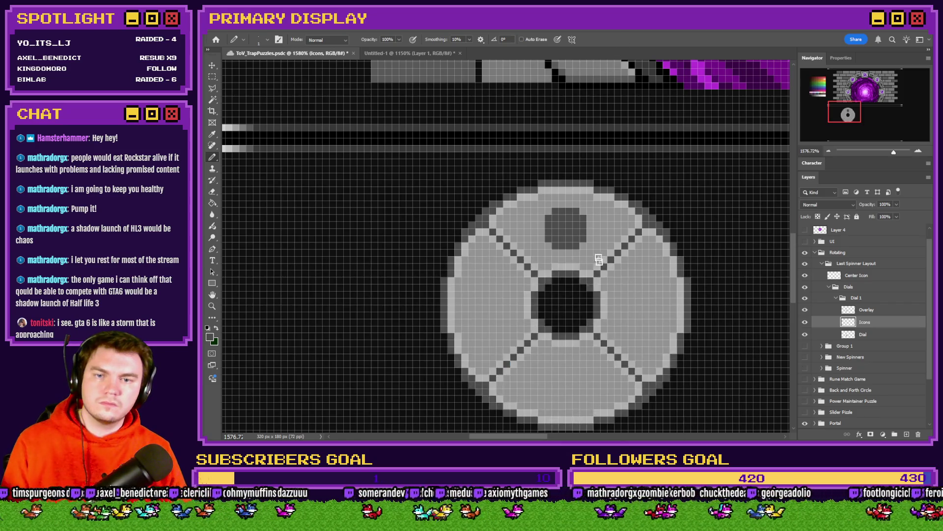
pyautogui.scroll(3, 643, 299)
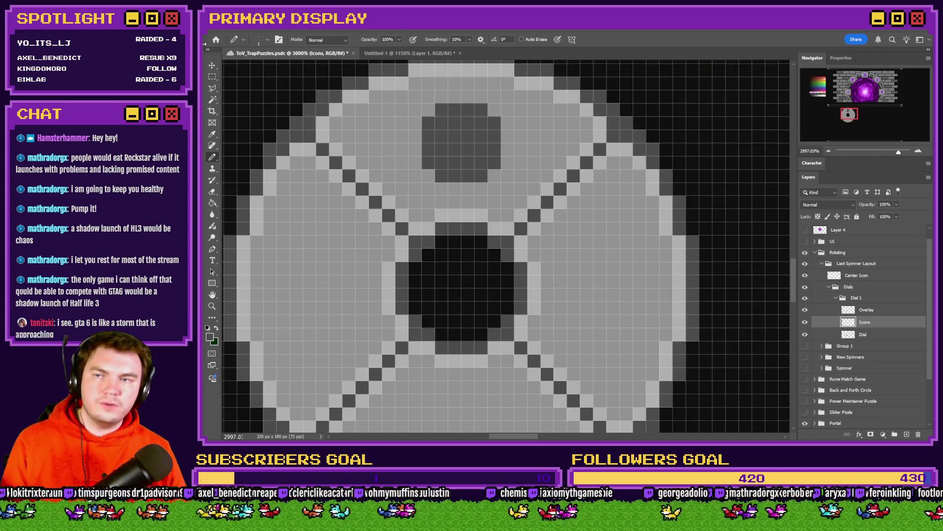
pyautogui.press('m')
pyautogui.scroll(-2, 643, 217)
pyautogui.moveTo(646, 199); pyautogui.dragTo(567, 278)
pyautogui.press('b')
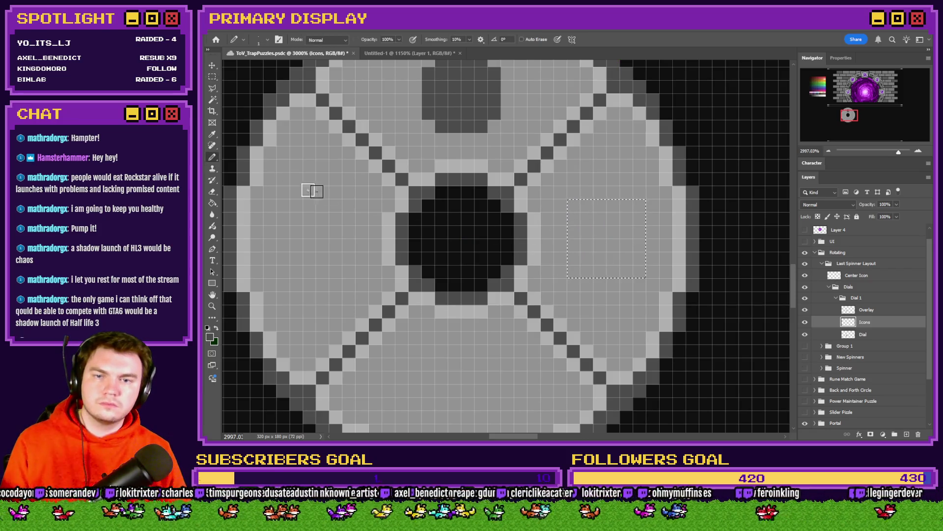
pyautogui.hscroll(1, 564, 242)
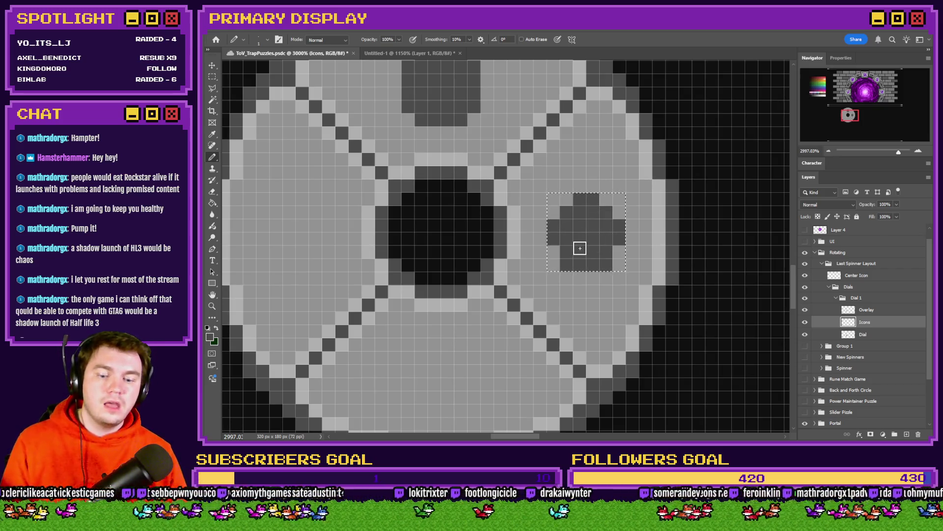
# Zoom in on the dial and set the pencil brush size back to 6 px.
pyautogui.scroll(-3, 586, 237)
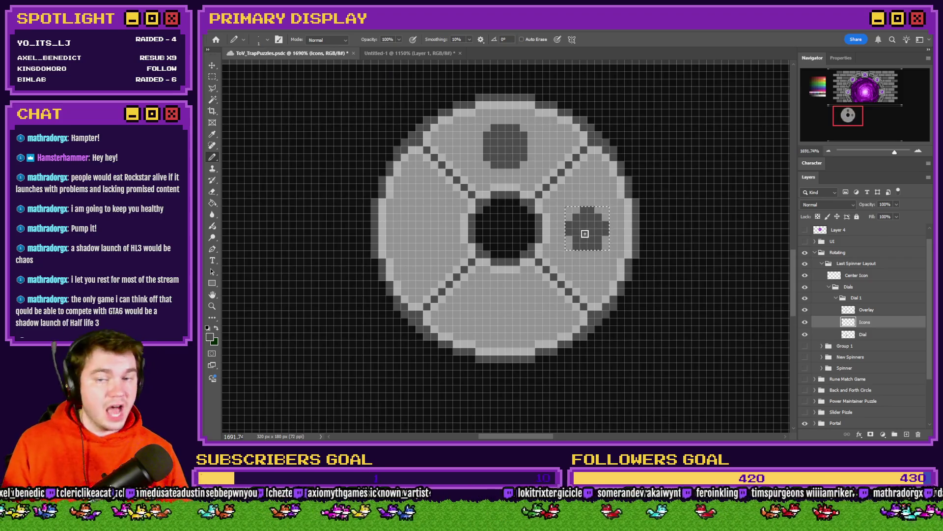
pyautogui.scroll(3, 584, 237)
pyautogui.scroll(-3, 587, 236)
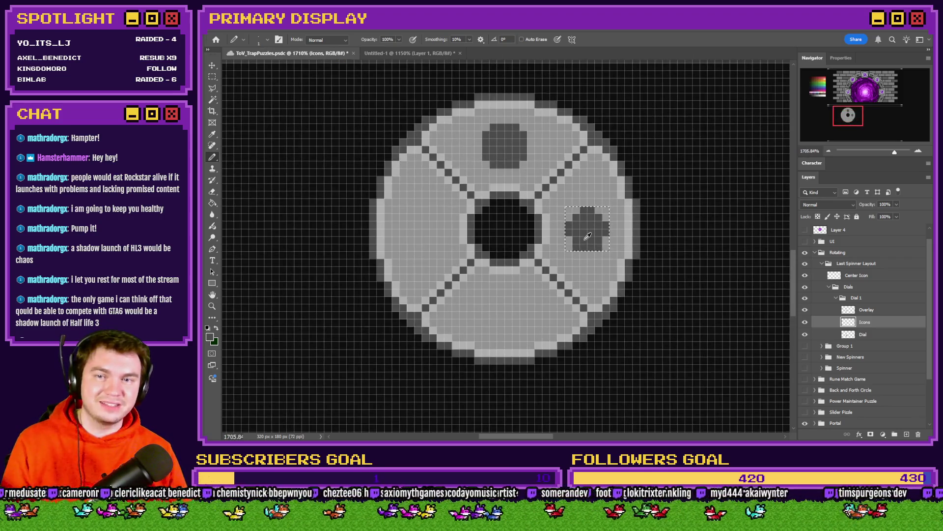
pyautogui.press('m')
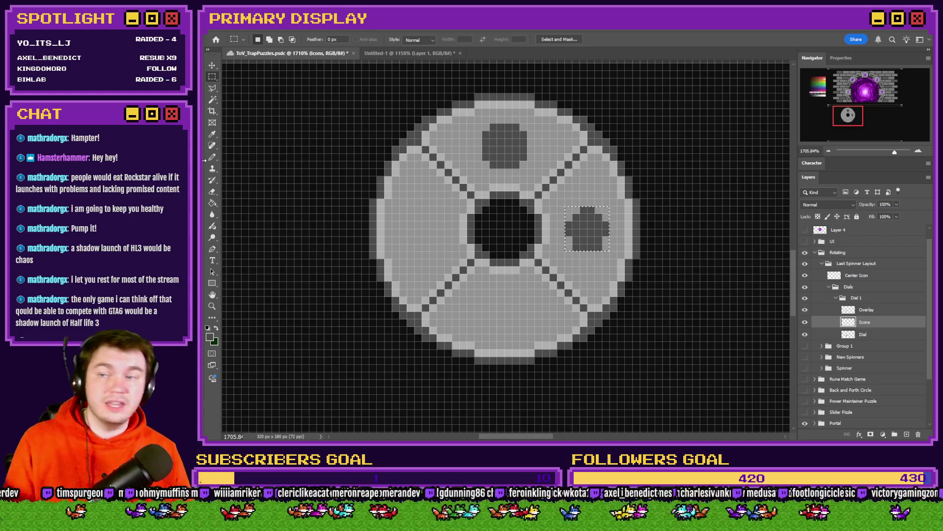
pyautogui.hotkey('ctrl', '+')
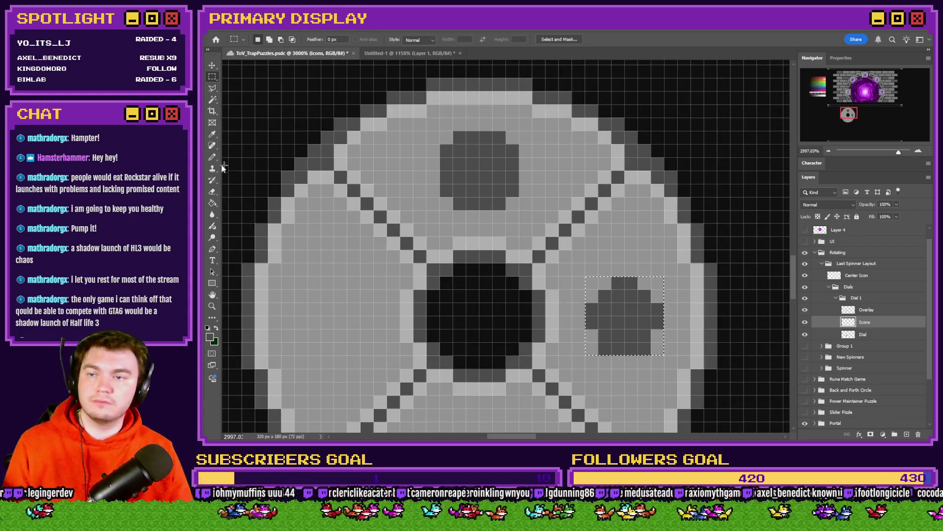
pyautogui.click(212, 157)
pyautogui.rightClick(466, 179)
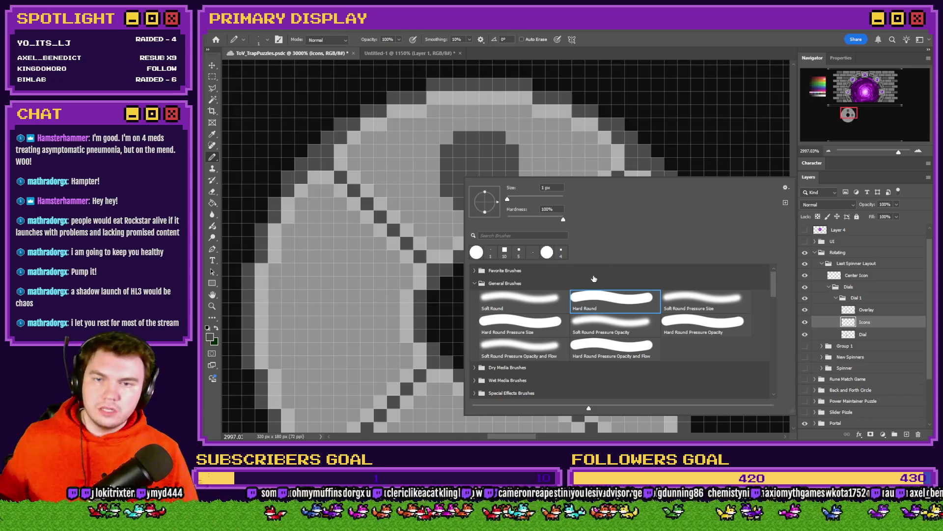
pyautogui.press('Up')
pyautogui.press('Up')
pyautogui.press('Up')
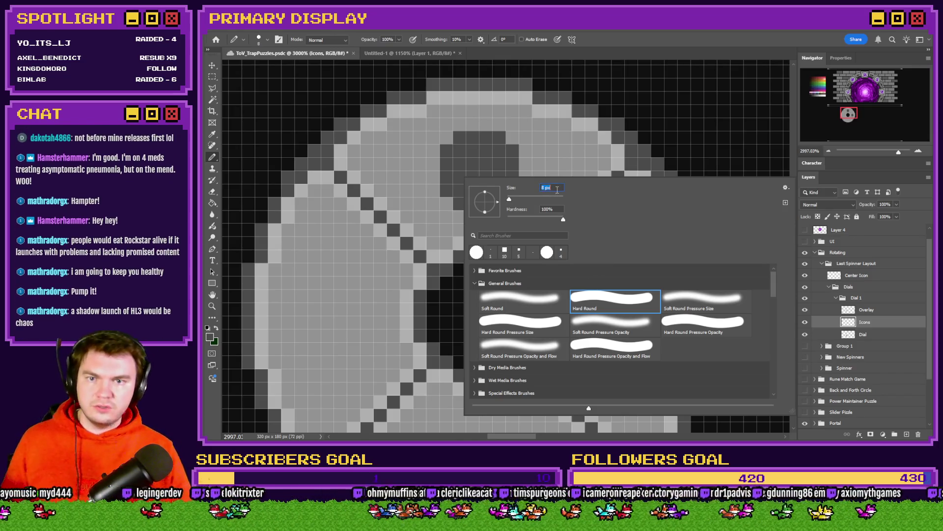
pyautogui.press('Return')
pyautogui.click(212, 77)
# Clear the old selection, marquee the right quarter again and set the pencil to 1 px.
pyautogui.hotkey('ctrl', 'd')
pyautogui.click(213, 157)
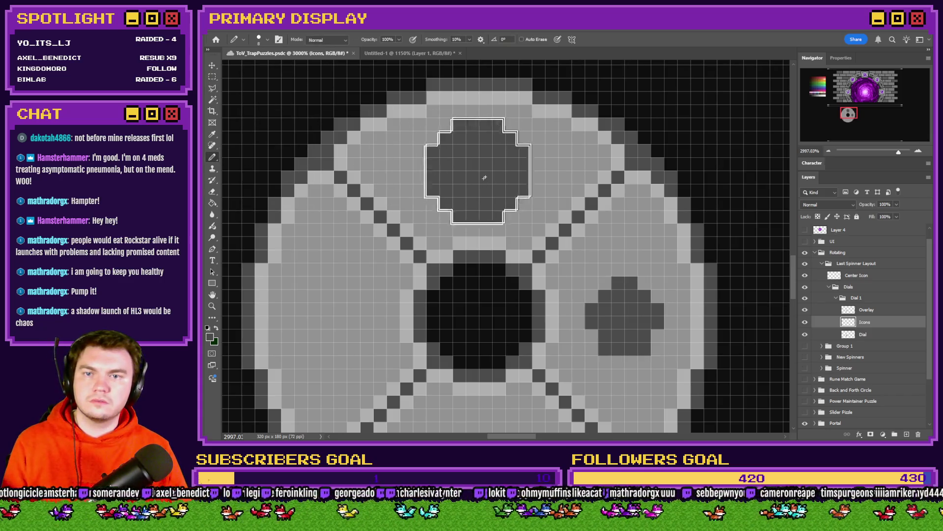
pyautogui.scroll(-2, 443, 207)
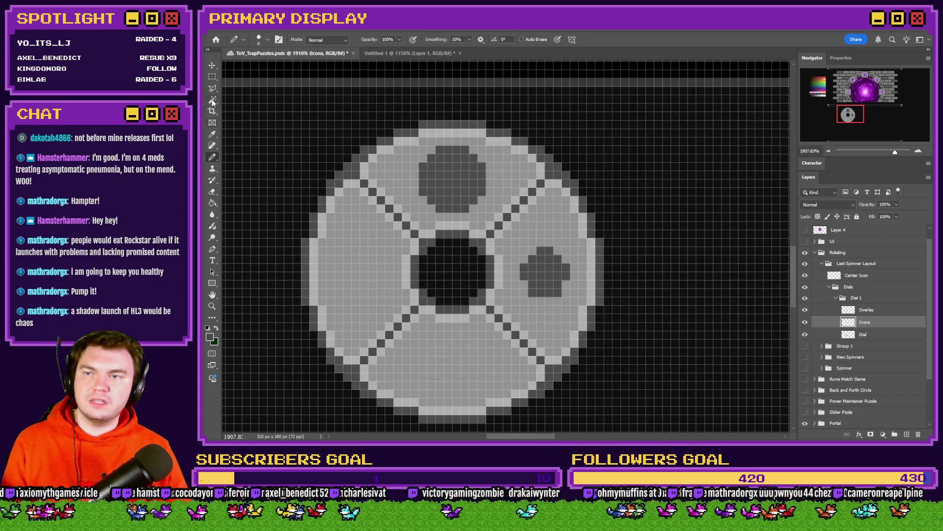
pyautogui.click(212, 77)
pyautogui.scroll(2, 551, 311)
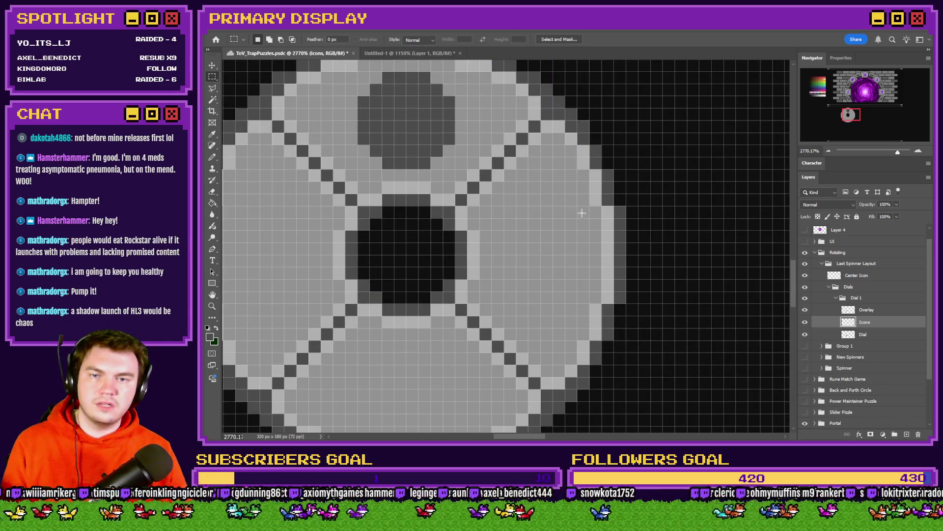
pyautogui.moveTo(513, 270); pyautogui.dragTo(495, 294)
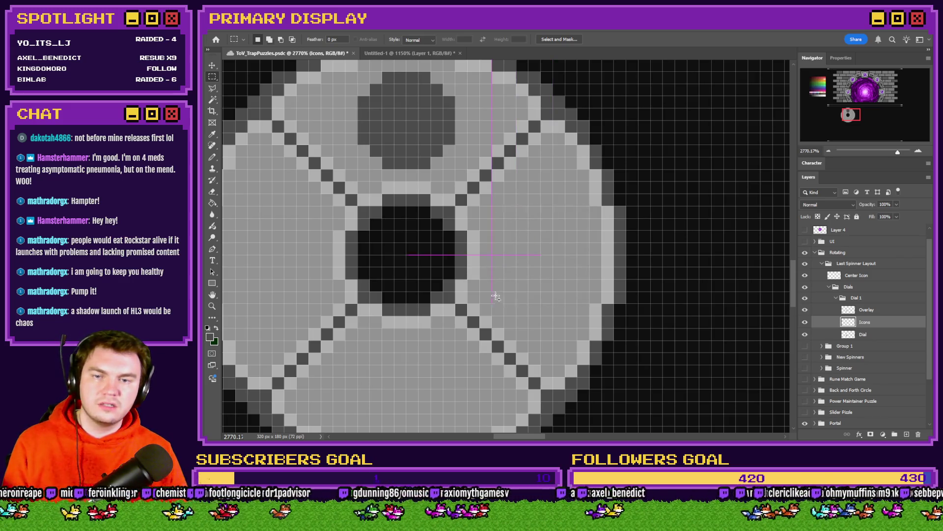
pyautogui.press('b')
pyautogui.rightClick(551, 253)
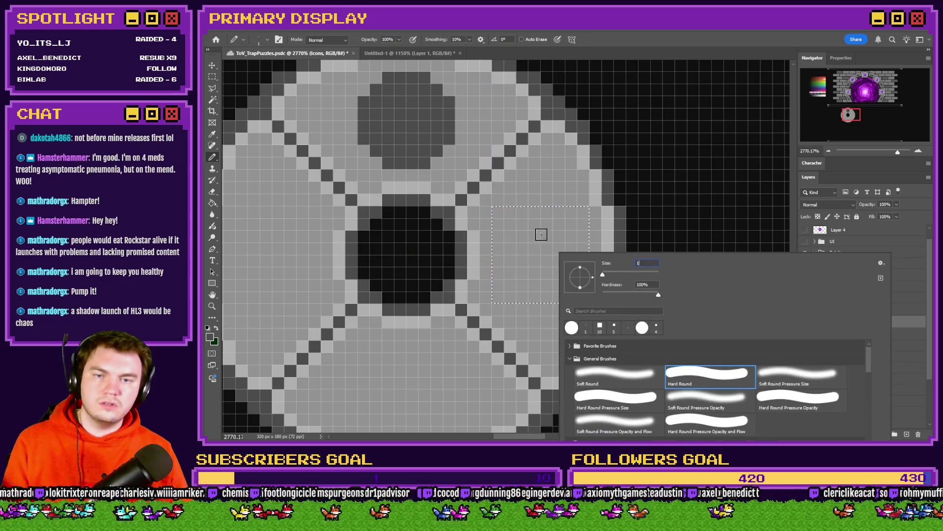
pyautogui.press('Escape')
# Pencil a pentagon outline in the right quarter, undoing the extra pixels inside it.
pyautogui.moveTo(545, 212); pyautogui.dragTo(509, 233)
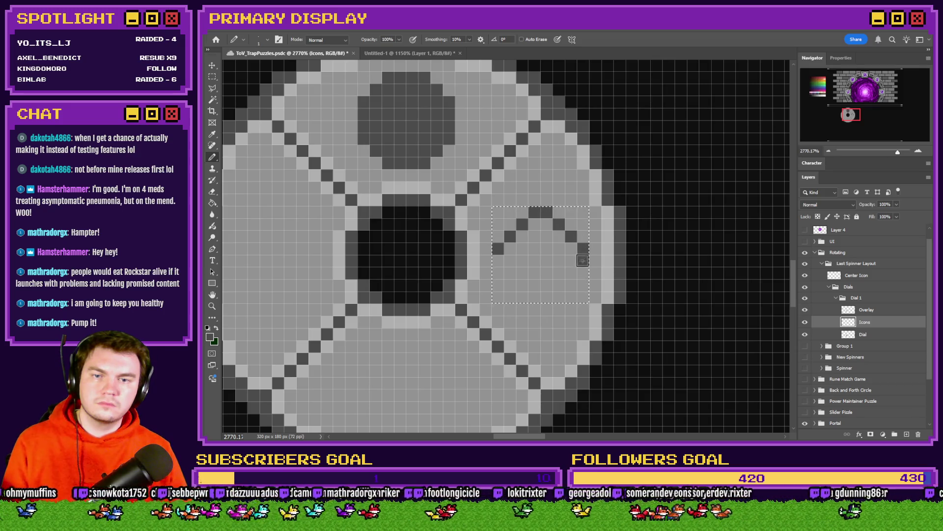
pyautogui.moveTo(499, 259)
pyautogui.mouseDown()
pyautogui.moveTo(510, 286)
pyautogui.moveTo(528, 297)
pyautogui.moveTo(517, 297)
pyautogui.mouseUp()
pyautogui.click(572, 273)
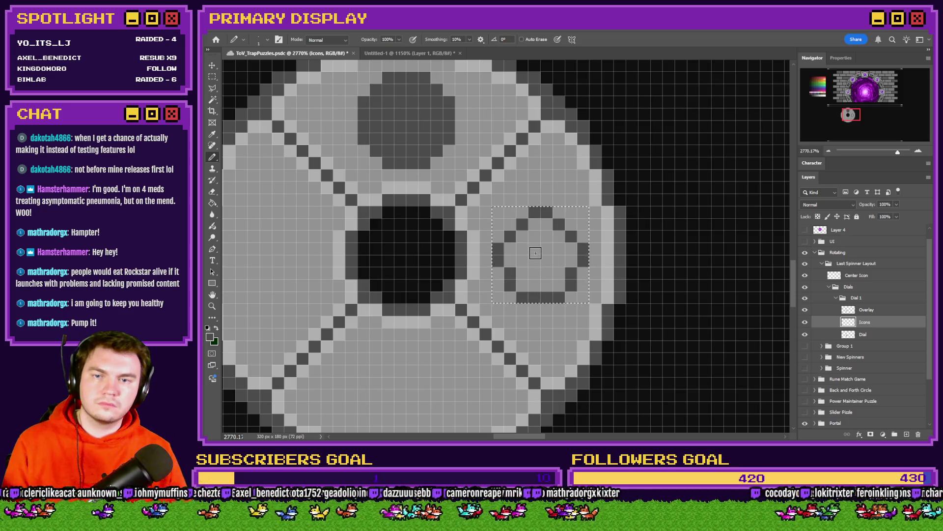
pyautogui.click(535, 248)
pyautogui.click(547, 249)
pyautogui.click(522, 260)
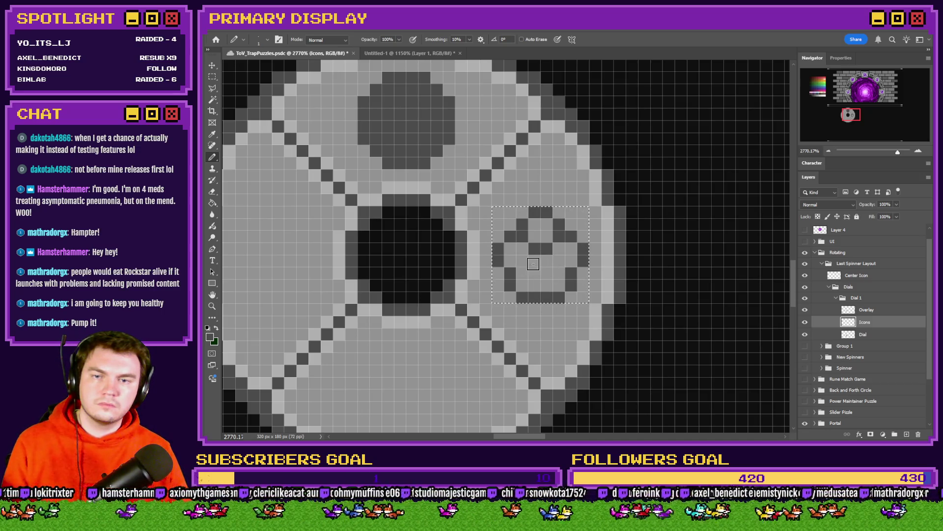
pyautogui.click(523, 273)
pyautogui.click(535, 261)
pyautogui.click(546, 261)
pyautogui.hotkey('ctrl', 'z')
pyautogui.hotkey('ctrl', 'z')
pyautogui.hotkey('ctrl', 'z')
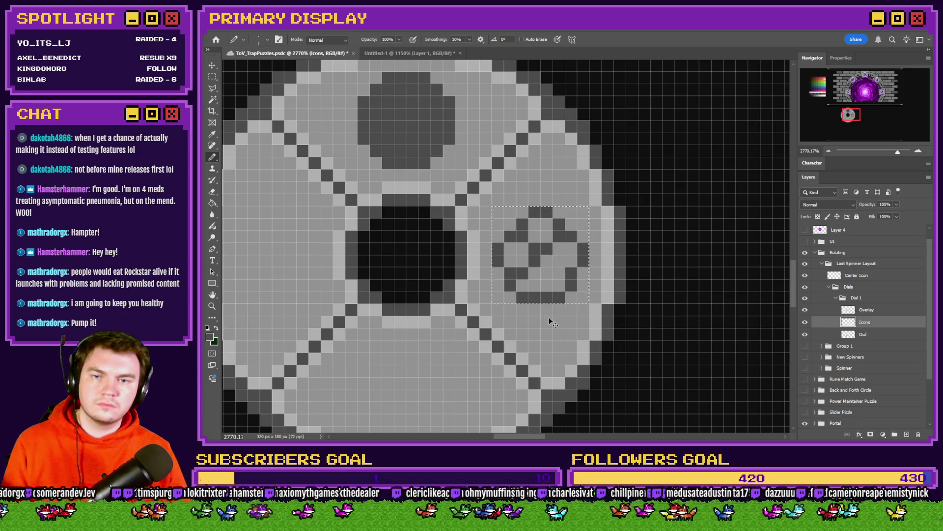
pyautogui.hotkey('ctrl', 'z')
# Clear the selection around the finished pentagon outline.
pyautogui.scroll(-2, 543, 269)
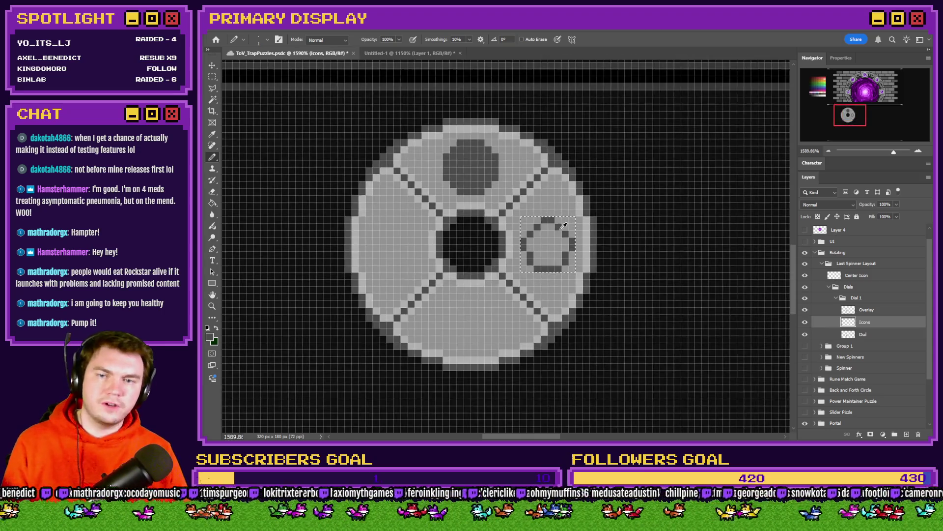
pyautogui.click(212, 76)
pyautogui.click(554, 217)
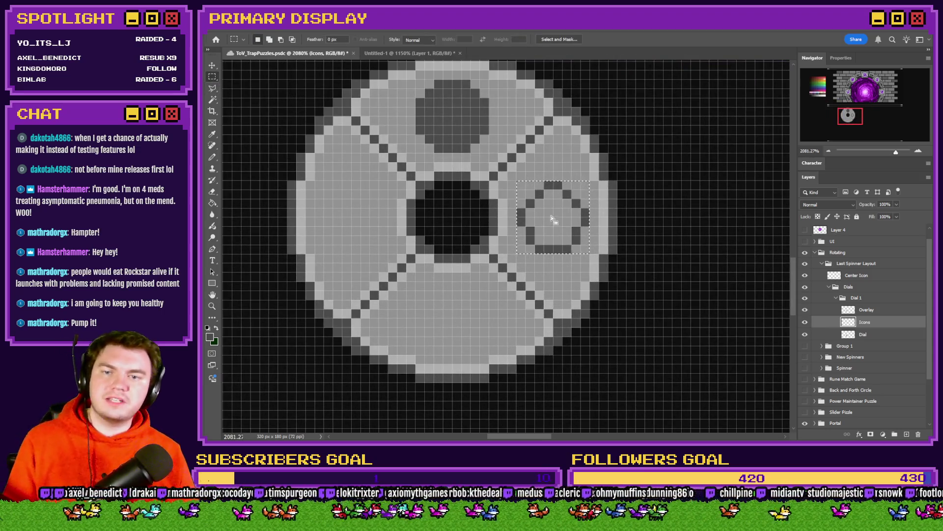
pyautogui.scroll(-2, 565, 219)
pyautogui.scroll(-1, 568, 219)
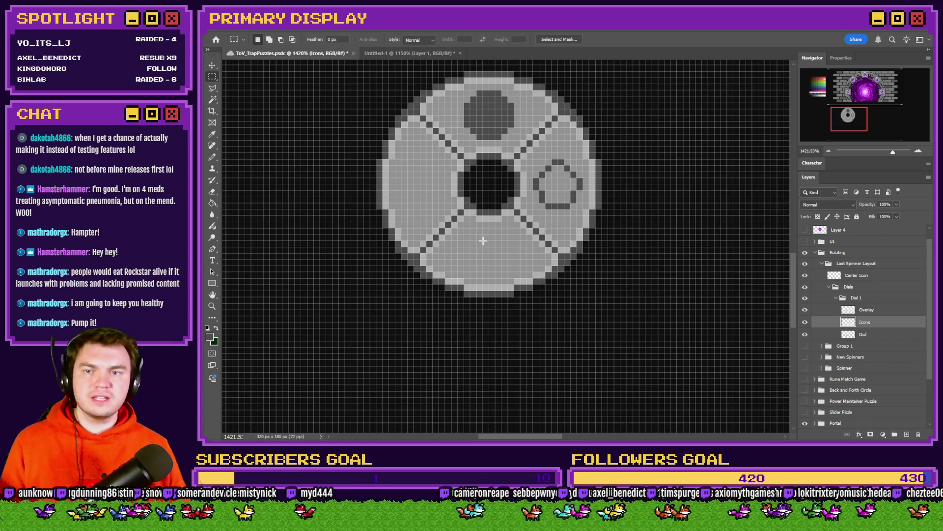
pyautogui.scroll(2, 485, 265)
pyautogui.scroll(2, 486, 242)
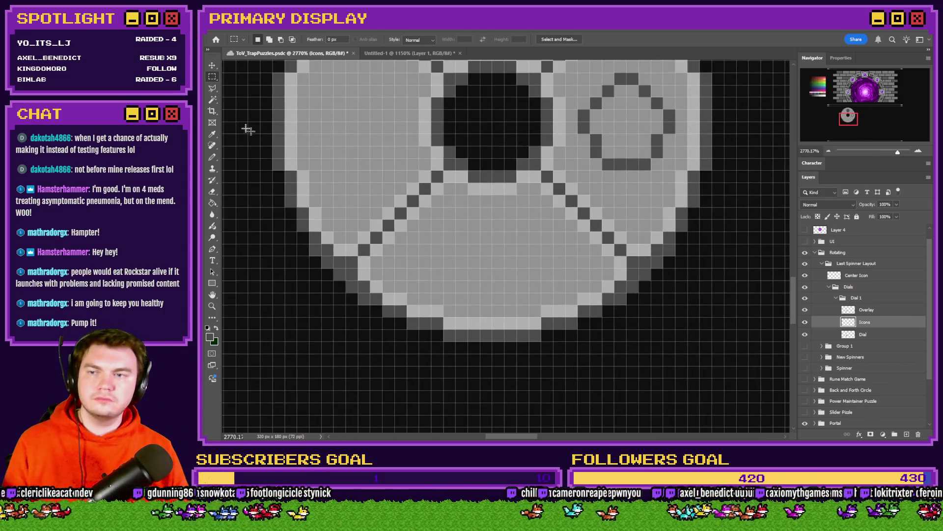
# Select the dial's bottom quarter and draw a triangle outline in it with the Pencil.
pyautogui.moveTo(539, 208)
pyautogui.mouseDown()
pyautogui.moveTo(481, 254)
pyautogui.moveTo(444, 304)
pyautogui.mouseUp()
pyautogui.click(212, 157)
pyautogui.scroll(2, 467, 256)
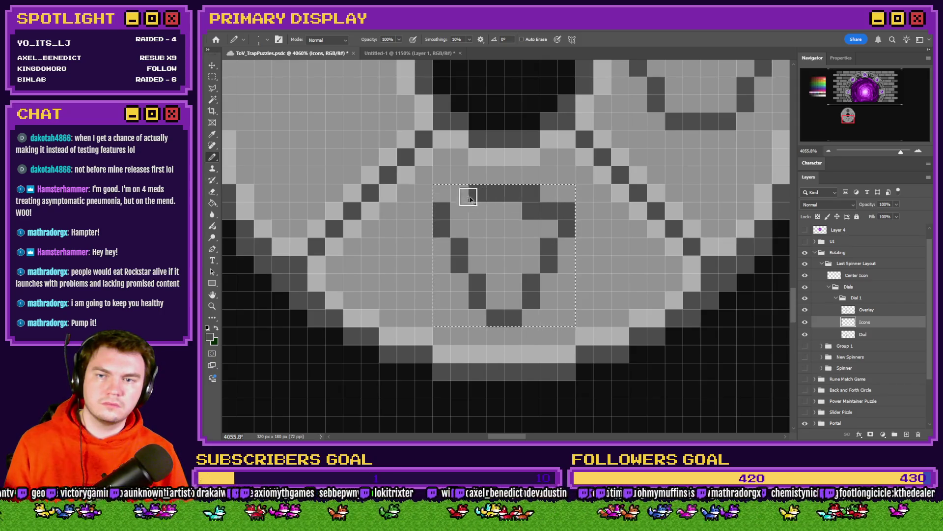
pyautogui.scroll(-3, 469, 198)
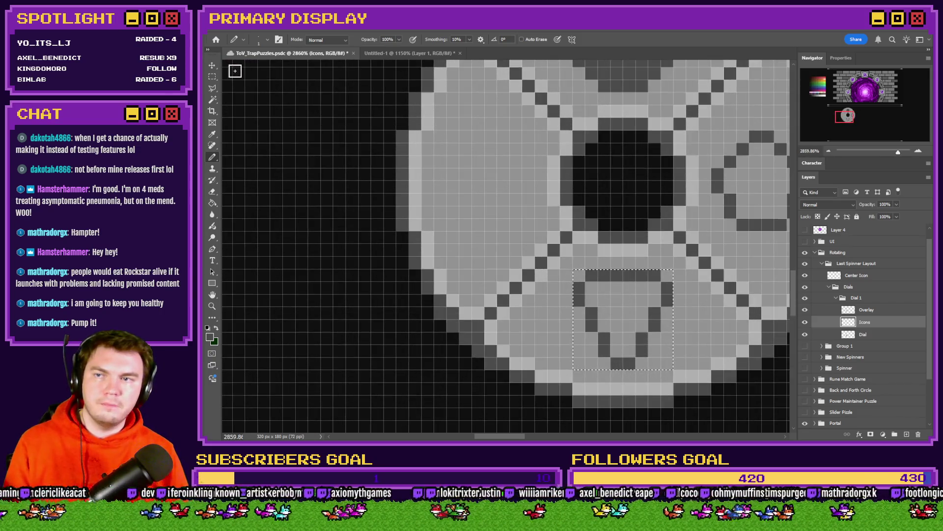
# Select the dial's left quarter, pencil a hollow dark grey square there, then deselect.
pyautogui.press('m')
pyautogui.scroll(2, 459, 128)
pyautogui.moveTo(425, 131); pyautogui.dragTo(559, 264)
pyautogui.click(212, 157)
pyautogui.moveTo(434, 140)
pyautogui.mouseDown()
pyautogui.moveTo(562, 141)
pyautogui.moveTo(549, 236)
pyautogui.moveTo(438, 255)
pyautogui.moveTo(435, 150)
pyautogui.mouseUp()
pyautogui.click(450, 240)
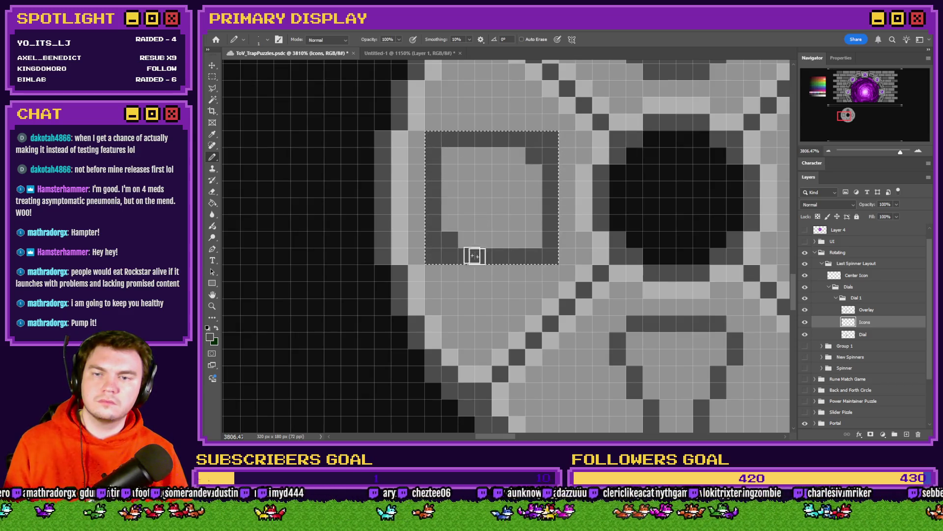
pyautogui.hotkey('ctrl', 'd')
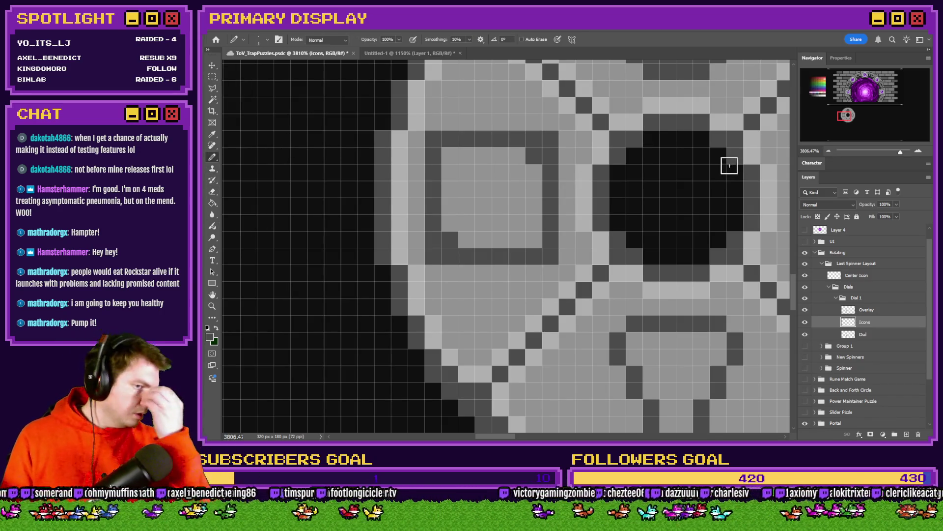
pyautogui.scroll(-5, 729, 165)
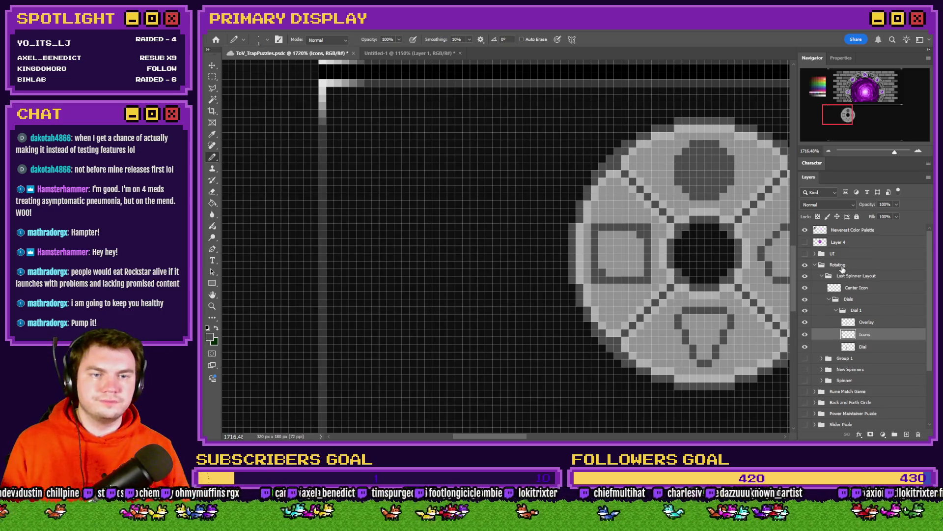
# Move the Newest Color Palette grid onto the canvas and make the Icons layer active.
pyautogui.scroll(1, 854, 241)
pyautogui.click(855, 231)
pyautogui.moveTo(497, 217)
pyautogui.mouseDown()
pyautogui.moveTo(522, 181)
pyautogui.moveTo(610, 332)
pyautogui.moveTo(587, 357)
pyautogui.mouseUp()
pyautogui.click(865, 334)
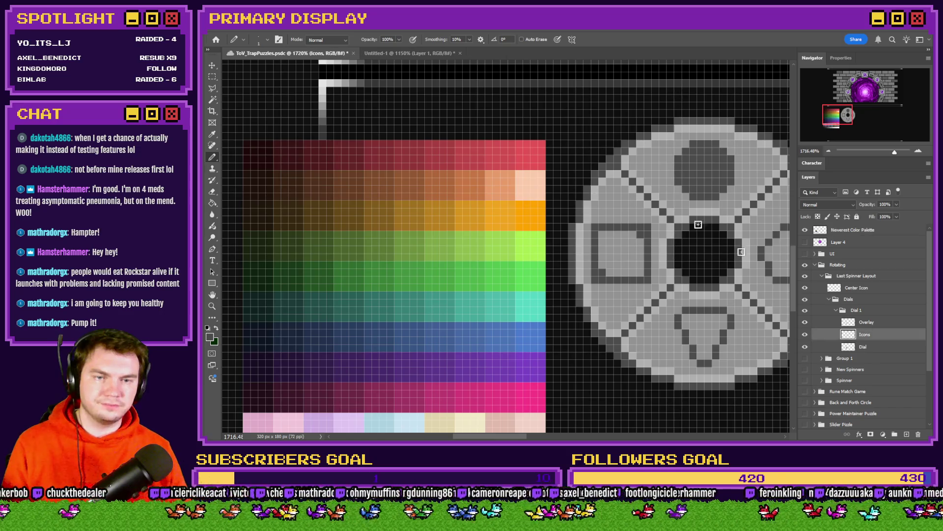
pyautogui.scroll(-2, 695, 227)
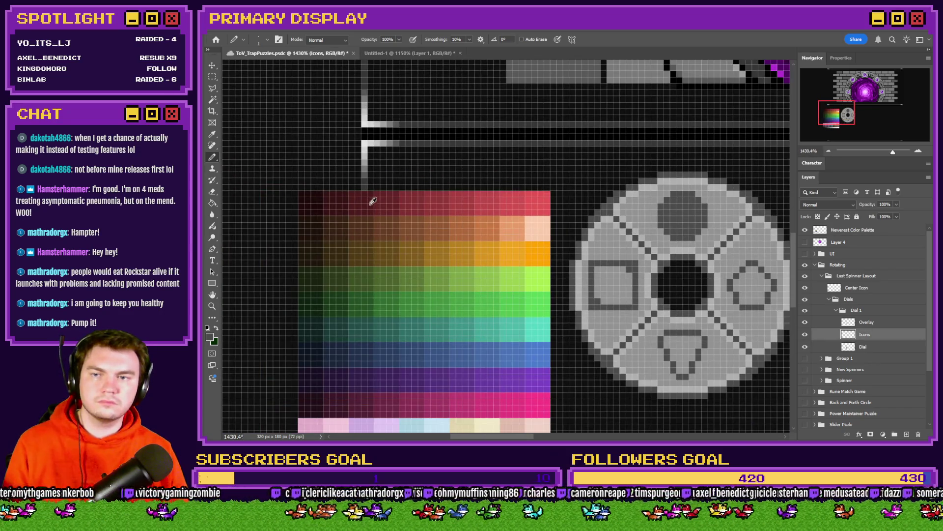
# Draw a dark red rim below the top slot and add bright red pixels above it.
pyautogui.keyDown('alt'); pyautogui.click(373, 201); pyautogui.keyUp('alt')
pyautogui.scroll(2, 669, 221)
pyautogui.moveTo(674, 246)
pyautogui.mouseDown()
pyautogui.moveTo(702, 246)
pyautogui.moveTo(720, 222)
pyautogui.mouseUp()
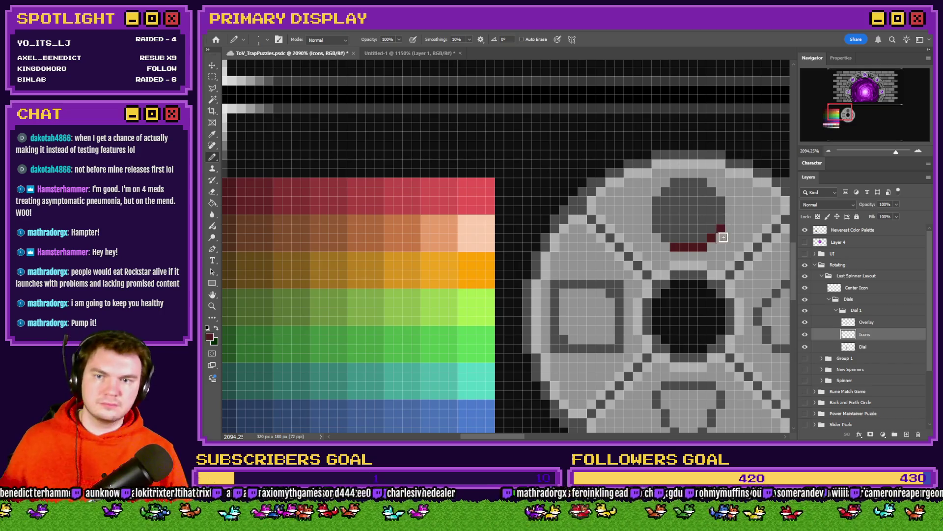
pyautogui.keyDown('alt'); pyautogui.click(448, 189); pyautogui.keyUp('alt')
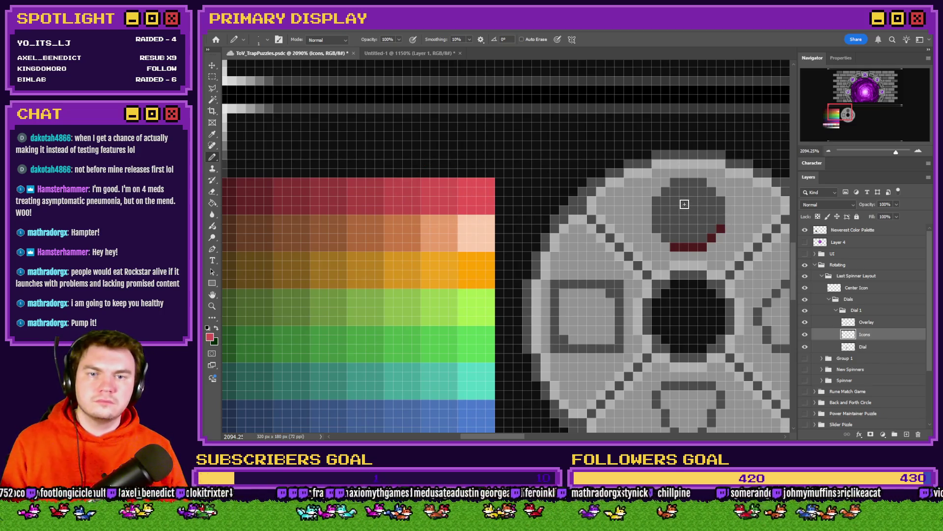
pyautogui.moveTo(684, 203)
pyautogui.mouseDown()
pyautogui.moveTo(682, 213)
pyautogui.moveTo(673, 202)
pyautogui.moveTo(674, 210)
pyautogui.mouseUp()
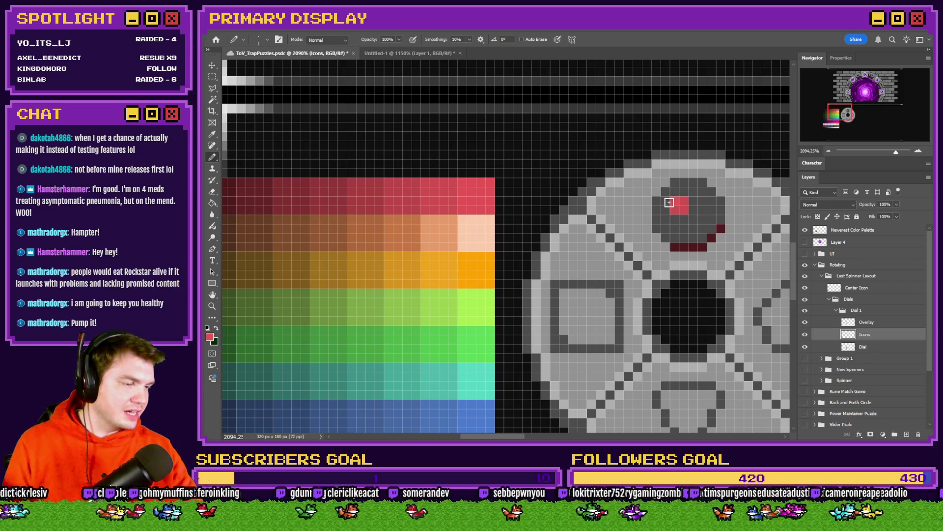
# Grow the red gem with more palette reds, extending it upward and rightward.
pyautogui.keyDown('alt'); pyautogui.click(411, 199); pyautogui.keyUp('alt')
pyautogui.scroll(2, 715, 212)
pyautogui.moveTo(650, 214)
pyautogui.mouseDown()
pyautogui.moveTo(670, 211)
pyautogui.moveTo(678, 194)
pyautogui.moveTo(669, 181)
pyautogui.moveTo(636, 189)
pyautogui.mouseUp()
pyautogui.scroll(-2, 719, 201)
pyautogui.keyDown('alt'); pyautogui.click(434, 193); pyautogui.keyUp('alt')
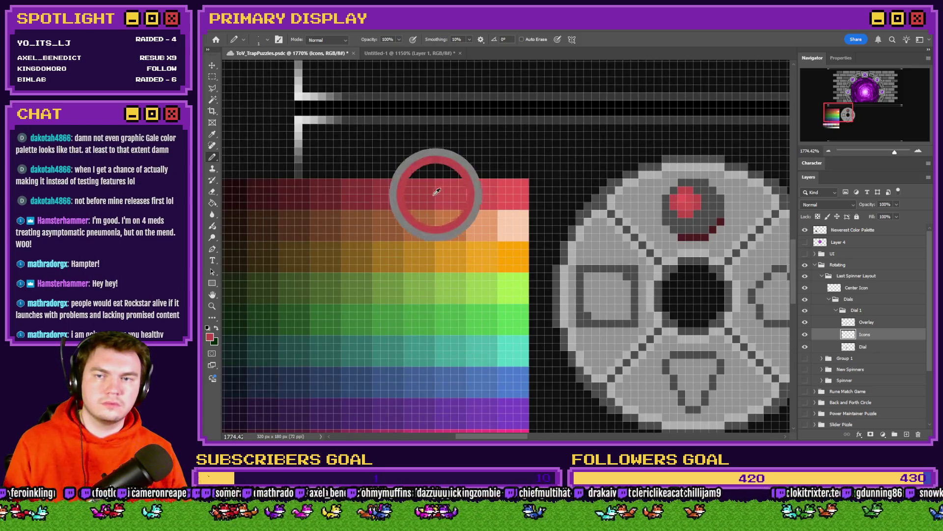
pyautogui.scroll(2, 654, 179)
pyautogui.moveTo(655, 179)
pyautogui.mouseDown()
pyautogui.moveTo(668, 169)
pyautogui.moveTo(686, 192)
pyautogui.moveTo(680, 219)
pyautogui.moveTo(652, 232)
pyautogui.mouseUp()
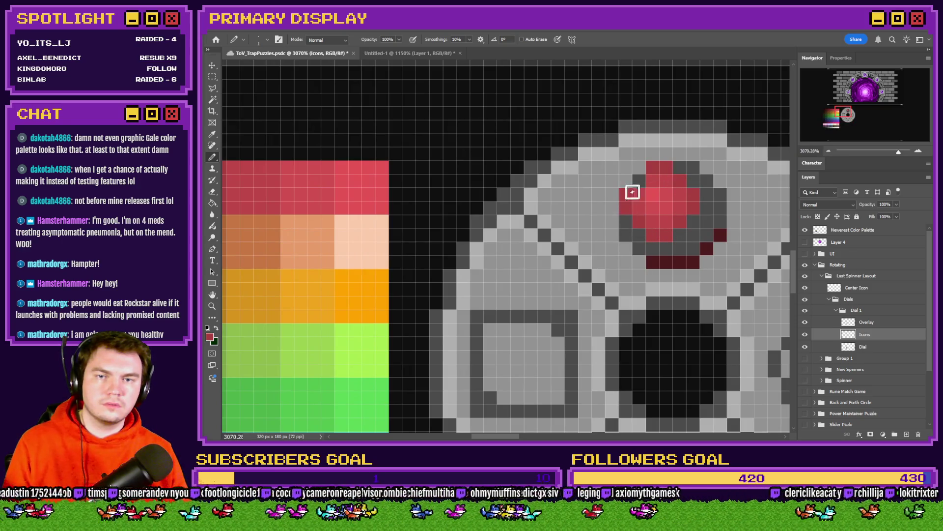
pyautogui.scroll(-2, 632, 191)
pyautogui.scroll(1, 438, 196)
# Fill red along the gem's left and lower edges and round out its right and top.
pyautogui.keyDown('alt'); pyautogui.click(434, 197); pyautogui.keyUp('alt')
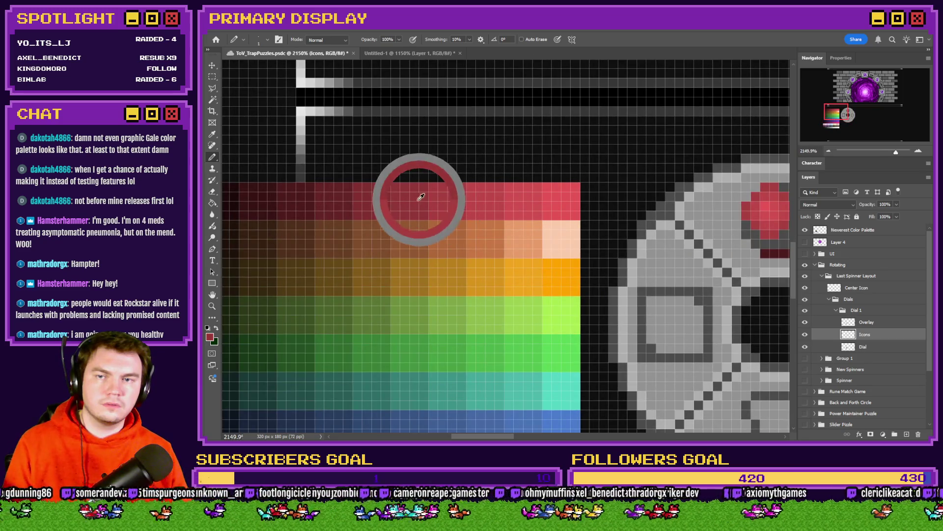
pyautogui.hscroll(3, 442, 225)
pyautogui.scroll(2, 593, 226)
pyautogui.moveTo(577, 226)
pyautogui.mouseDown()
pyautogui.moveTo(580, 240)
pyautogui.moveTo(615, 255)
pyautogui.moveTo(640, 232)
pyautogui.moveTo(653, 200)
pyautogui.moveTo(632, 172)
pyautogui.mouseUp()
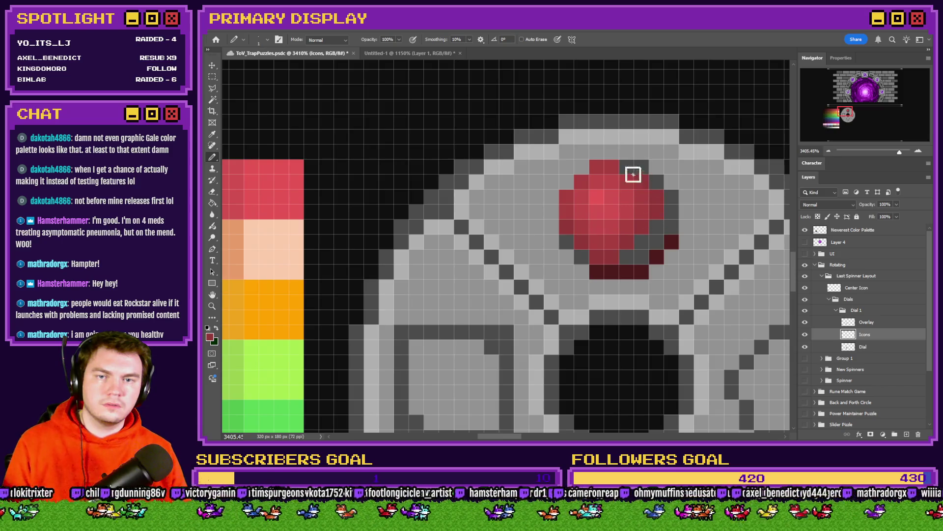
pyautogui.scroll(-2, 680, 230)
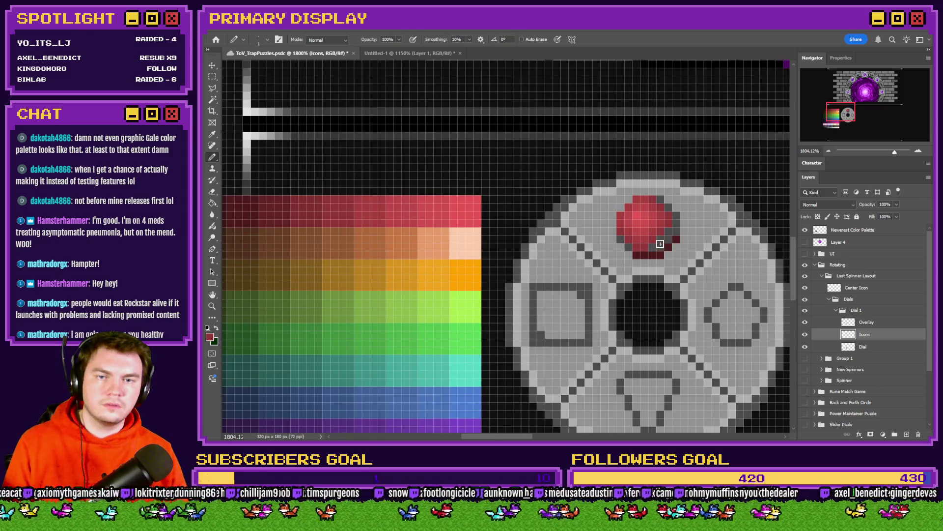
pyautogui.hscroll(-2, 673, 251)
pyautogui.moveTo(432, 225); pyautogui.dragTo(393, 218)
pyautogui.scroll(-2, 422, 231)
pyautogui.scroll(3, 603, 239)
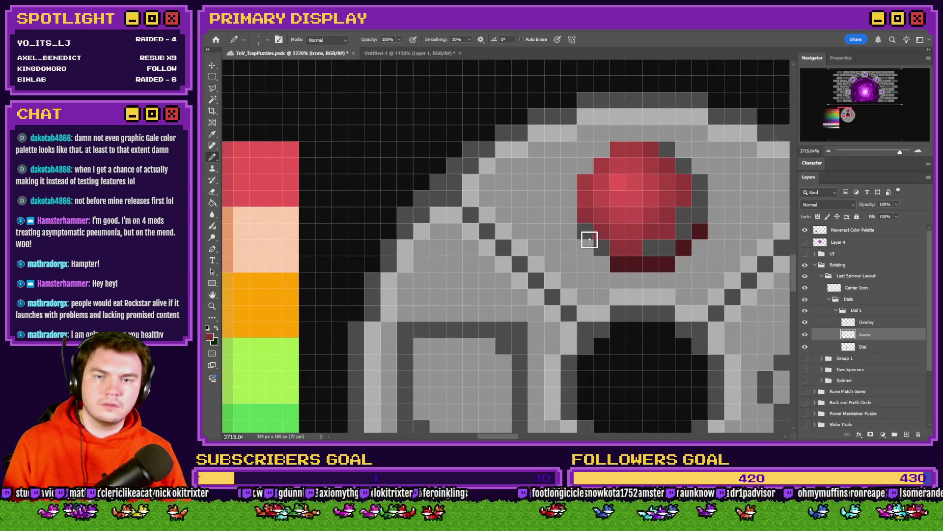
pyautogui.moveTo(680, 234)
pyautogui.mouseDown()
pyautogui.moveTo(699, 196)
pyautogui.moveTo(666, 153)
pyautogui.mouseUp()
# Shade the gem's right edge with dark maroon and pick a dark red.
pyautogui.keyDown('alt'); pyautogui.click(700, 231); pyautogui.keyUp('alt')
pyautogui.click(699, 214)
pyautogui.scroll(-6, 628, 279)
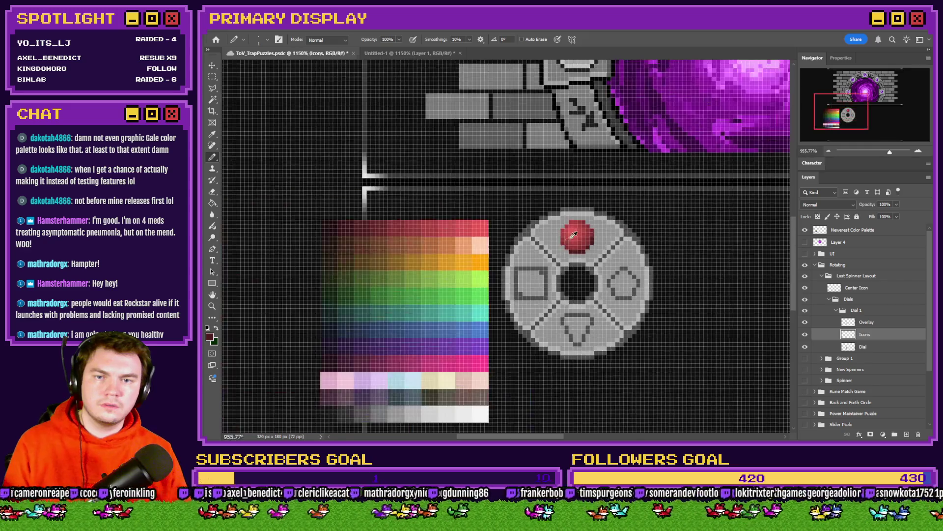
pyautogui.scroll(3, 540, 238)
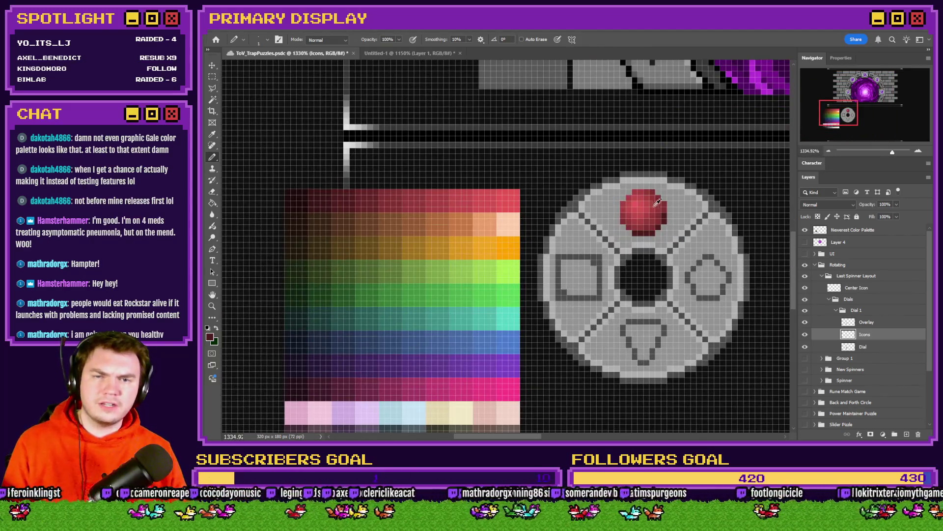
pyautogui.moveTo(339, 198)
pyautogui.keyDown('alt'); pyautogui.mouseDown()
pyautogui.moveTo(393, 198)
pyautogui.moveTo(375, 196)
pyautogui.mouseUp(); pyautogui.keyUp('alt')
pyautogui.scroll(3, 628, 215)
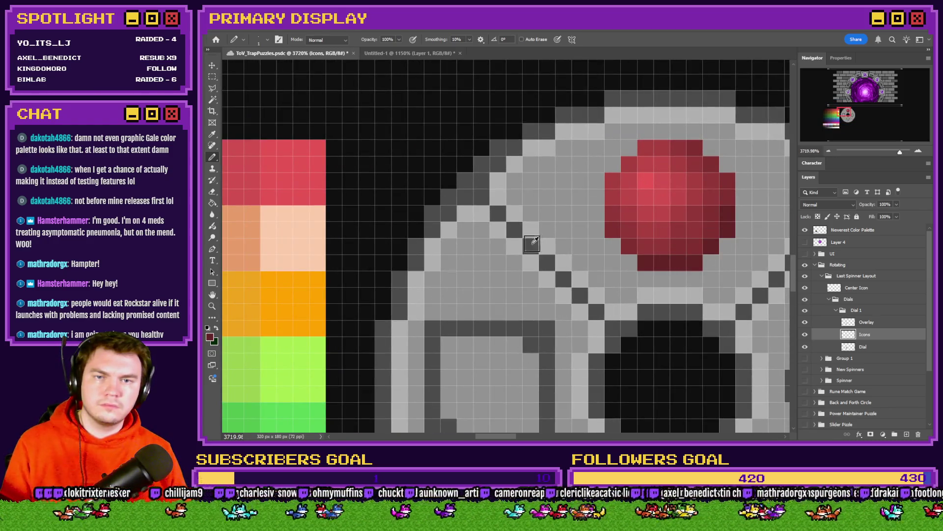
pyautogui.scroll(-3, 533, 241)
pyautogui.scroll(-5, 535, 238)
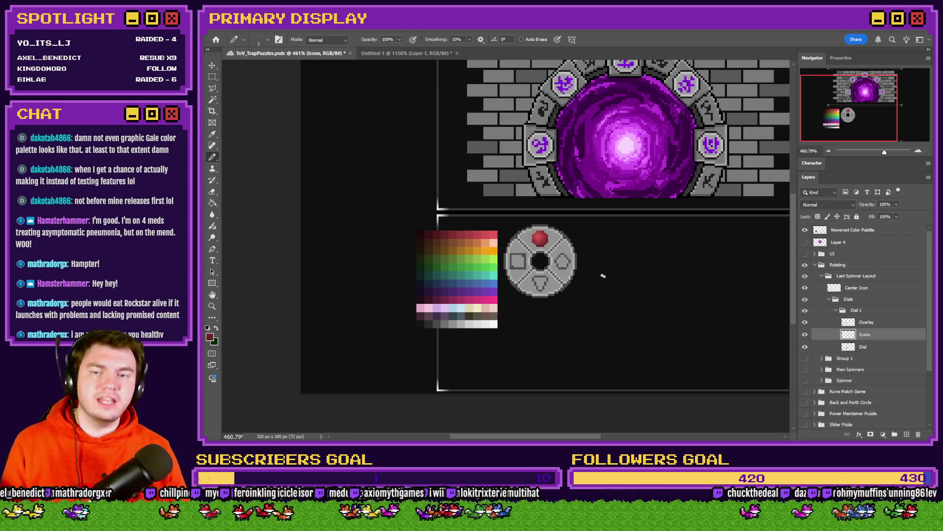
# Start filling the pentagon icon green, undoing the stroke that went too low.
pyautogui.scroll(4, 540, 239)
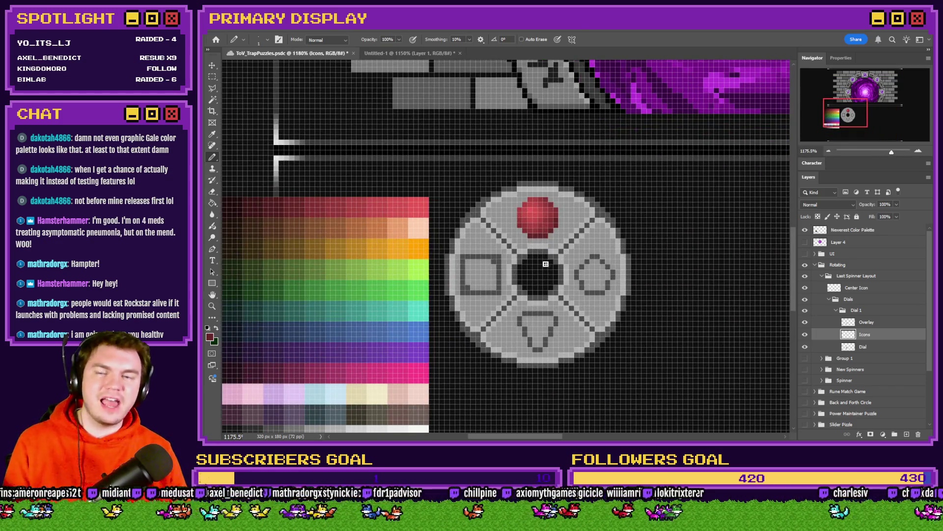
pyautogui.scroll(1, 437, 315)
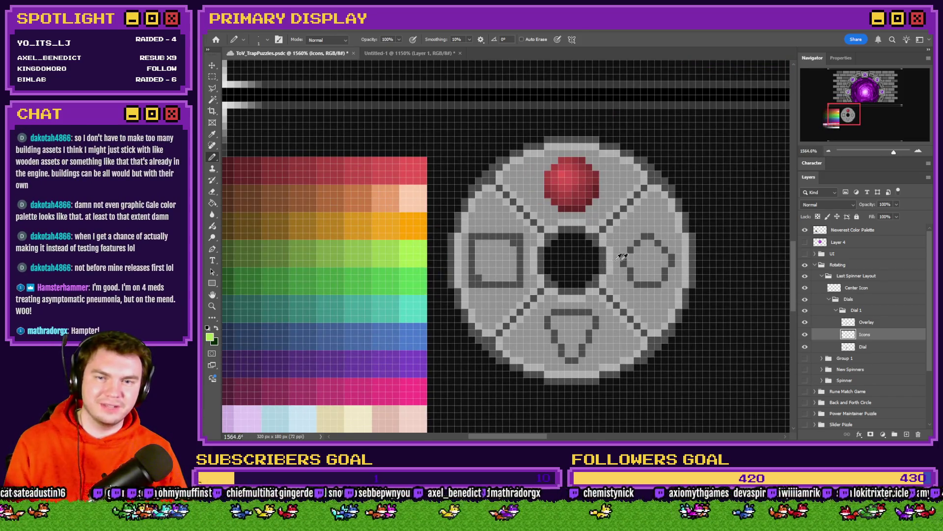
pyautogui.scroll(2, 622, 257)
pyautogui.moveTo(648, 244)
pyautogui.mouseDown()
pyautogui.moveTo(647, 235)
pyautogui.moveTo(647, 256)
pyautogui.moveTo(626, 255)
pyautogui.moveTo(638, 246)
pyautogui.mouseUp()
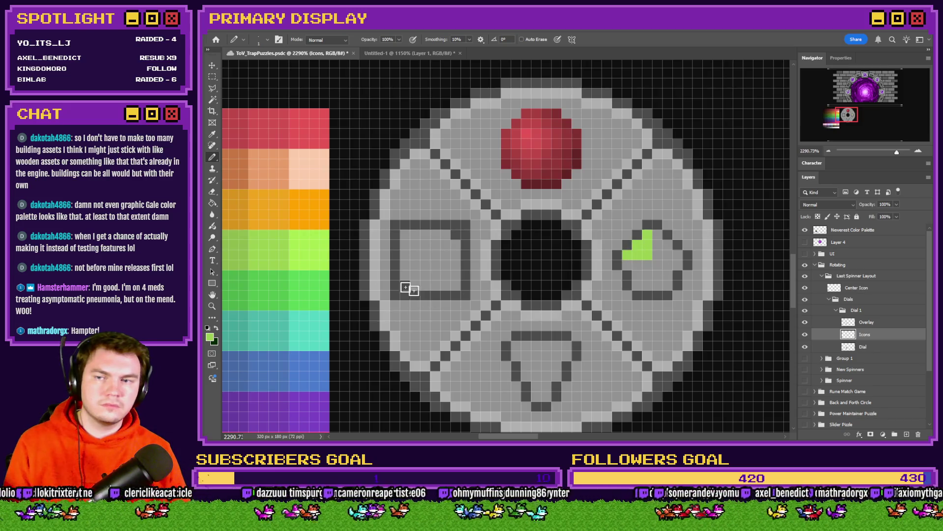
pyautogui.hscroll(-2, 373, 268)
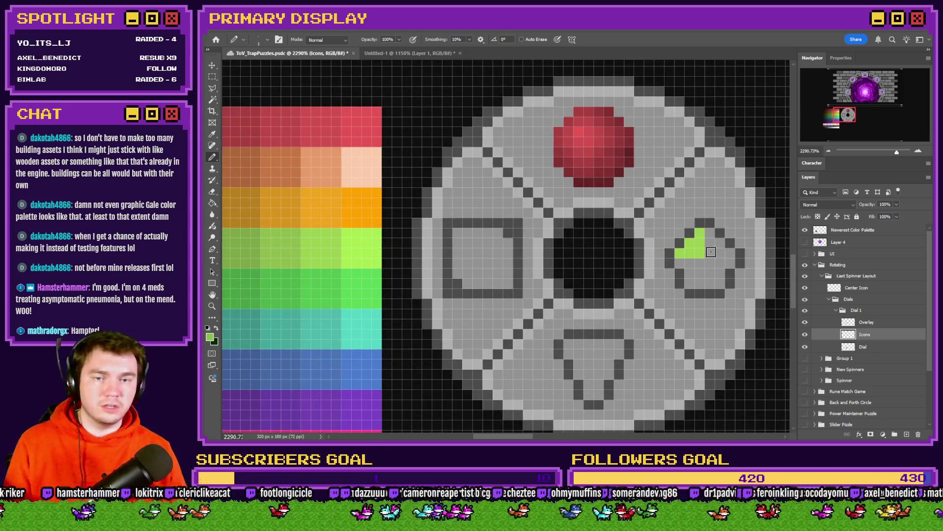
pyautogui.moveTo(700, 266)
pyautogui.mouseDown()
pyautogui.moveTo(690, 282)
pyautogui.moveTo(678, 265)
pyautogui.mouseUp()
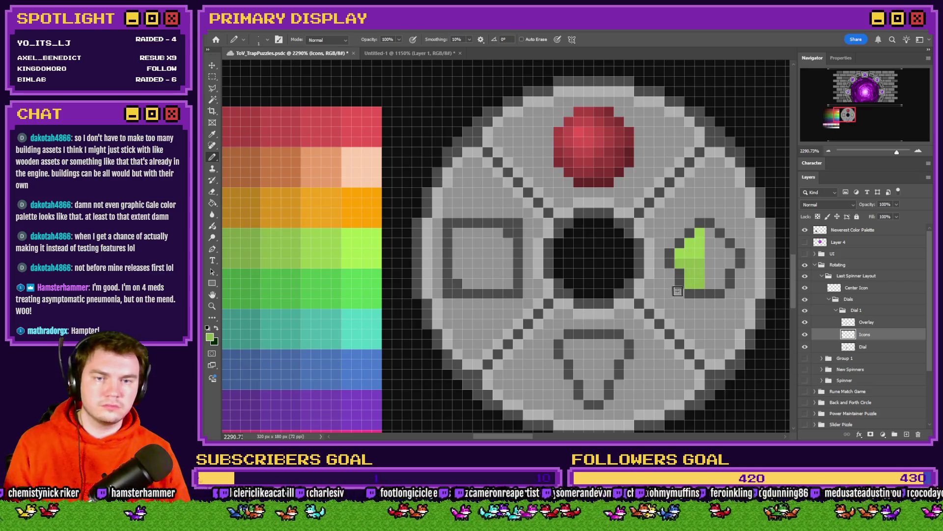
pyautogui.hotkey('ctrl', 'z')
# Fill the pentagon's left, right and upper-right areas with greens sampled from the palette.
pyautogui.click(700, 269)
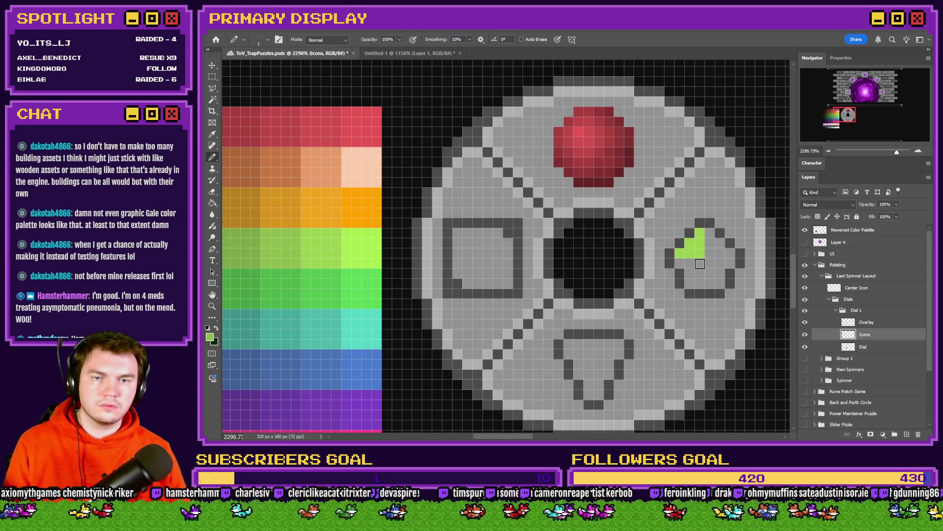
pyautogui.moveTo(691, 278); pyautogui.dragTo(678, 264)
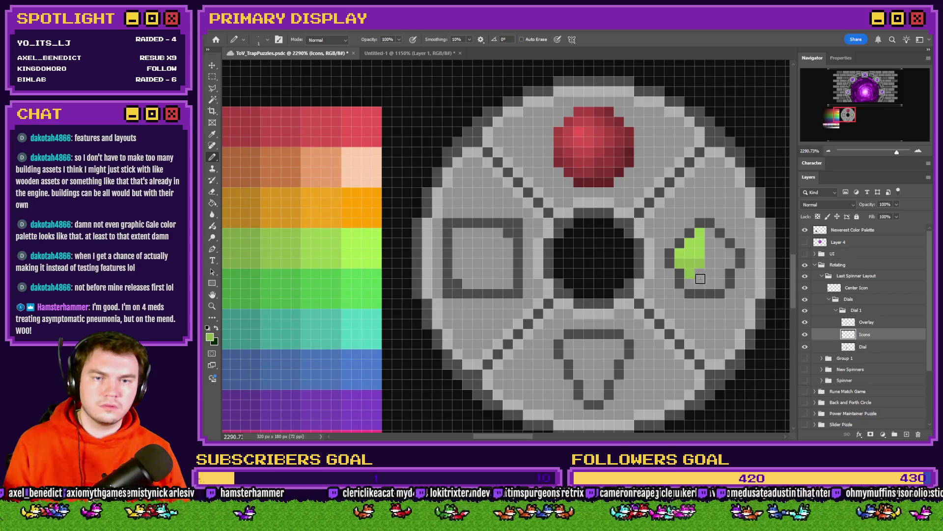
pyautogui.keyDown('alt'); pyautogui.click(281, 250); pyautogui.keyUp('alt')
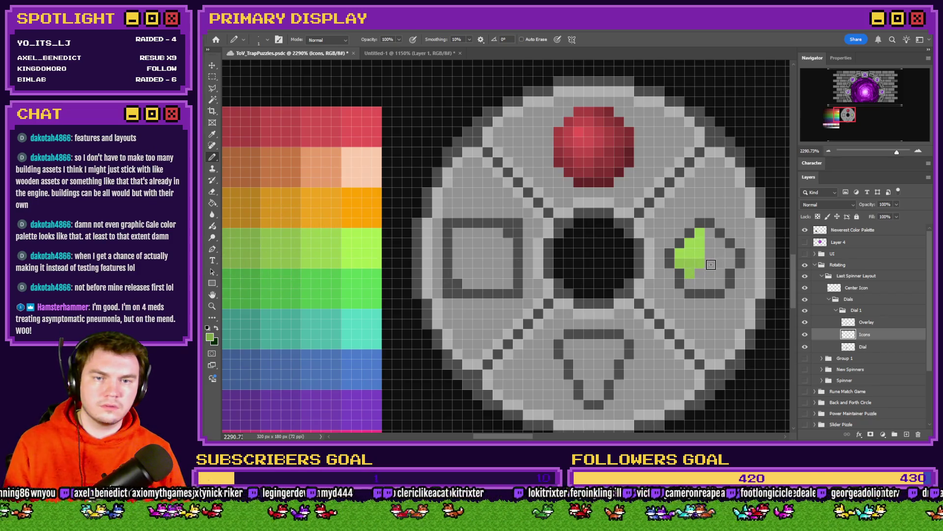
pyautogui.moveTo(711, 265); pyautogui.dragTo(731, 265)
pyautogui.keyDown('alt'); pyautogui.click(247, 246); pyautogui.keyUp('alt')
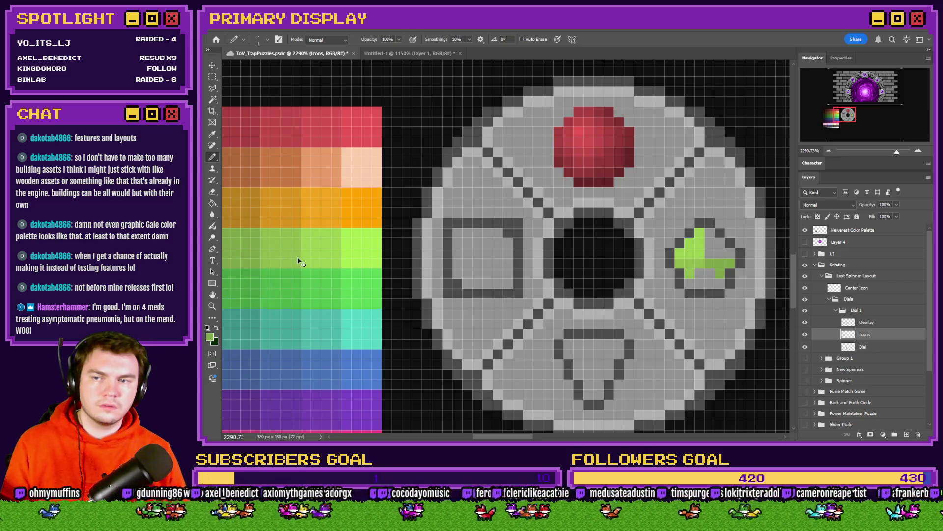
pyautogui.hscroll(-2, 297, 260)
pyautogui.keyDown('alt'); pyautogui.click(267, 243); pyautogui.keyUp('alt')
pyautogui.moveTo(743, 242); pyautogui.dragTo(776, 252)
# Shade the pentagon's bottom row darker green, then sample the lighter green back.
pyautogui.scroll(-2, 445, 263)
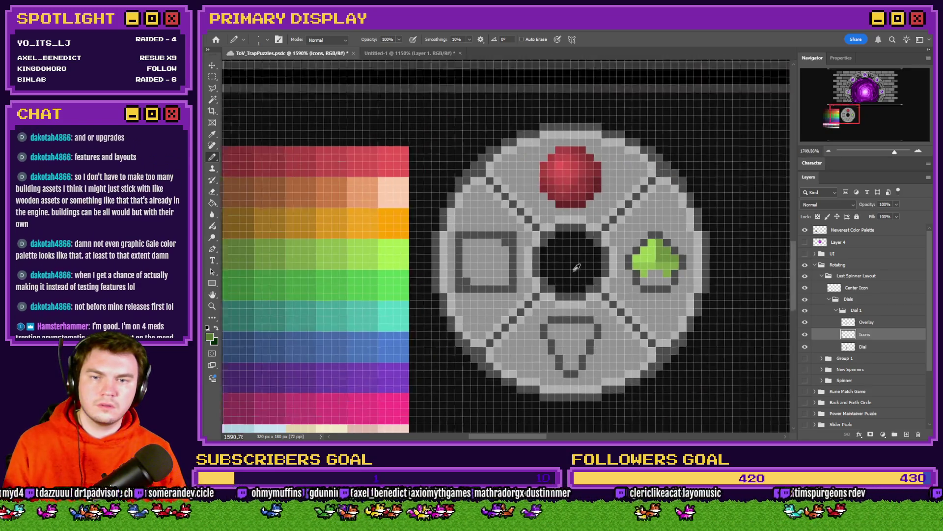
pyautogui.scroll(2, 572, 263)
pyautogui.moveTo(674, 278)
pyautogui.mouseDown()
pyautogui.moveTo(693, 286)
pyautogui.moveTo(666, 286)
pyautogui.moveTo(698, 275)
pyautogui.moveTo(670, 263)
pyautogui.mouseUp()
pyautogui.keyDown('alt'); pyautogui.click(670, 263); pyautogui.keyUp('alt')
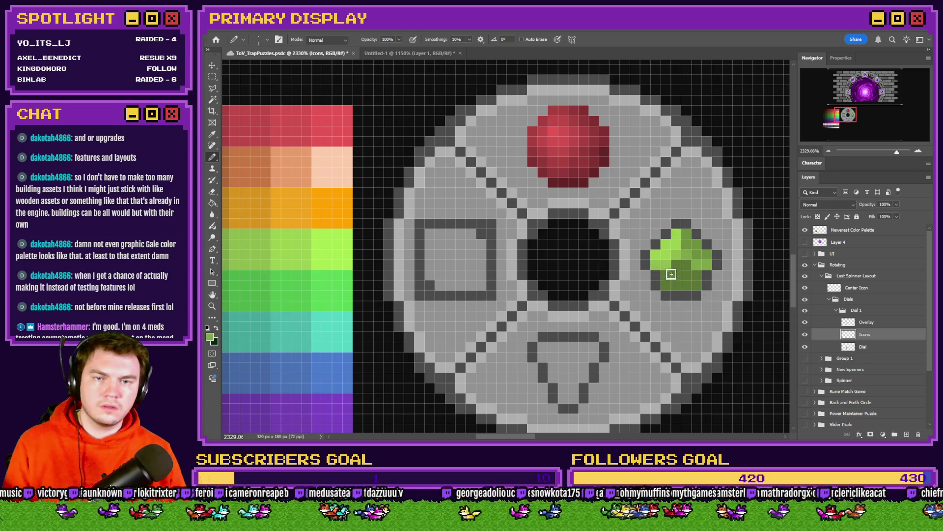
pyautogui.scroll(-3, 670, 268)
pyautogui.scroll(-1, 631, 279)
pyautogui.scroll(3, 614, 281)
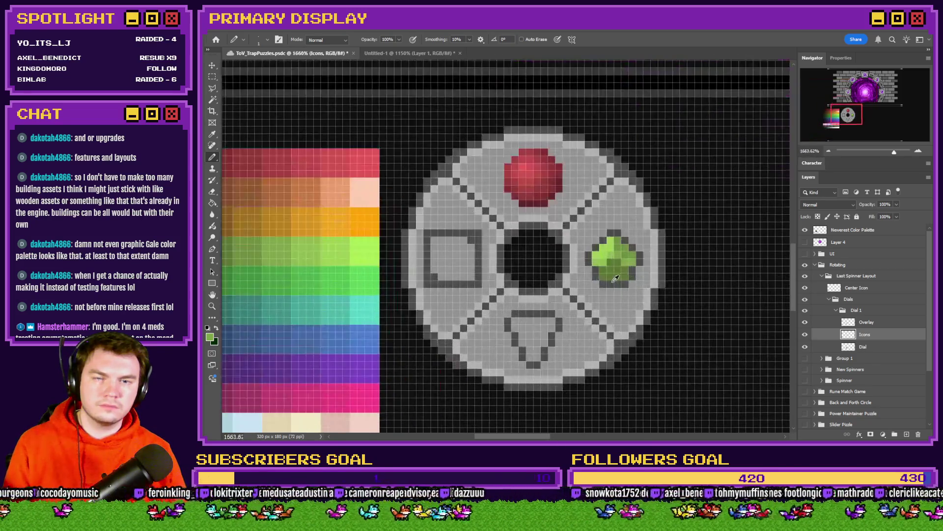
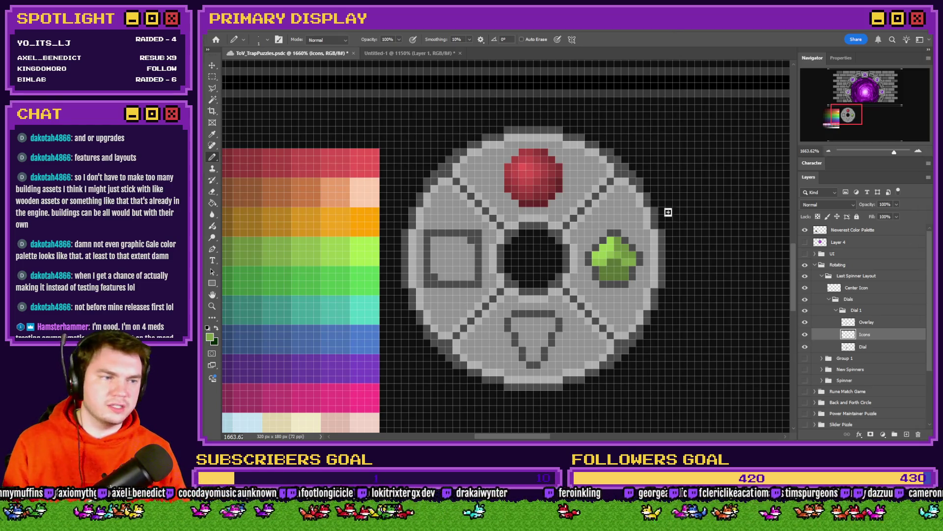
# Repaint the green gem's centre with a lighter green plus and darker lower arms.
pyautogui.scroll(3, 609, 285)
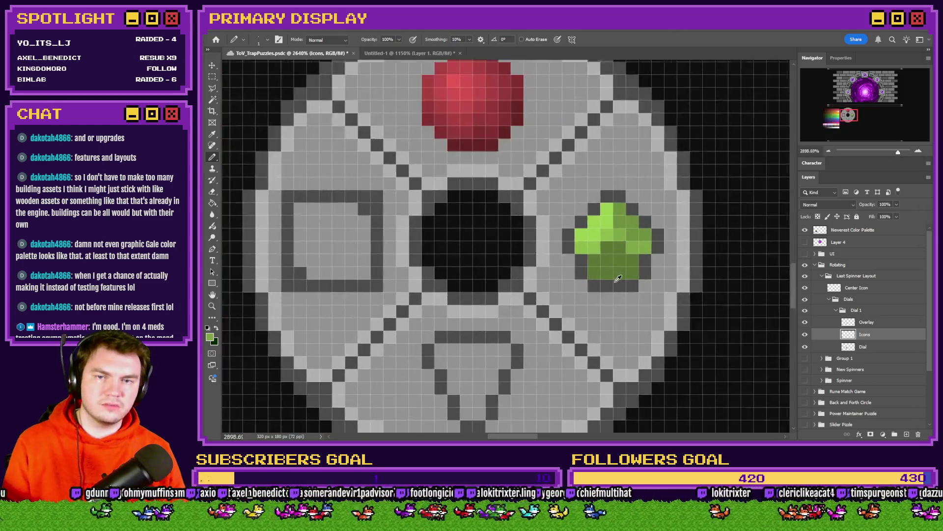
pyautogui.keyDown('alt'); pyautogui.click(576, 259); pyautogui.keyUp('alt')
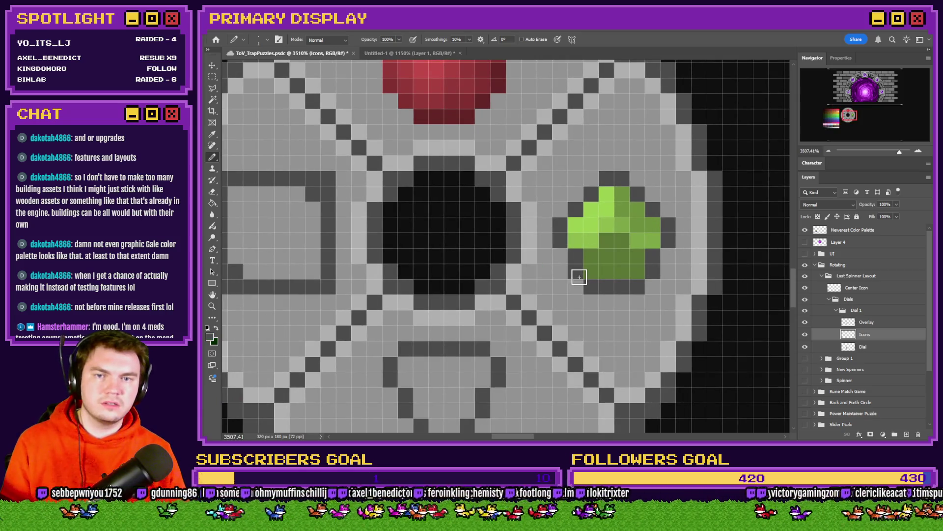
pyautogui.scroll(-2, 577, 274)
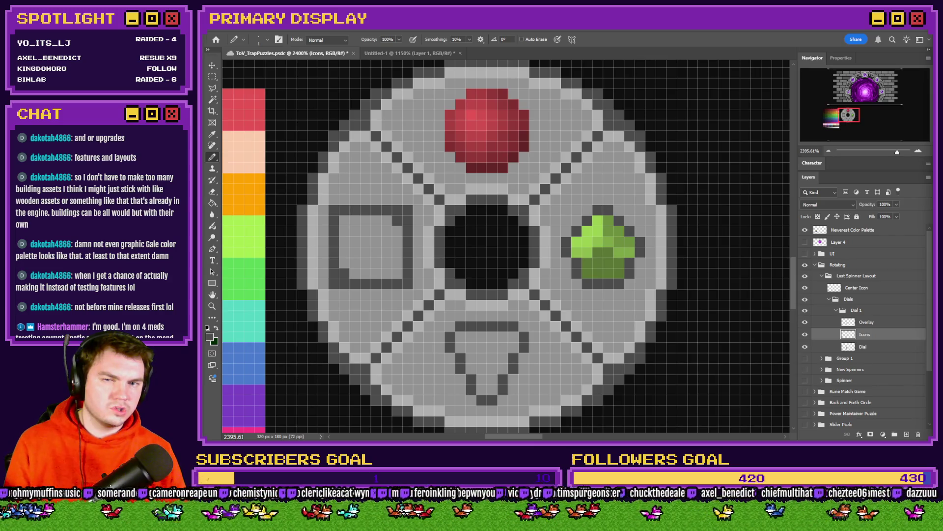
pyautogui.keyDown('alt'); pyautogui.click(598, 255); pyautogui.keyUp('alt')
pyautogui.moveTo(599, 261)
pyautogui.mouseDown()
pyautogui.moveTo(598, 248)
pyautogui.moveTo(609, 252)
pyautogui.mouseUp()
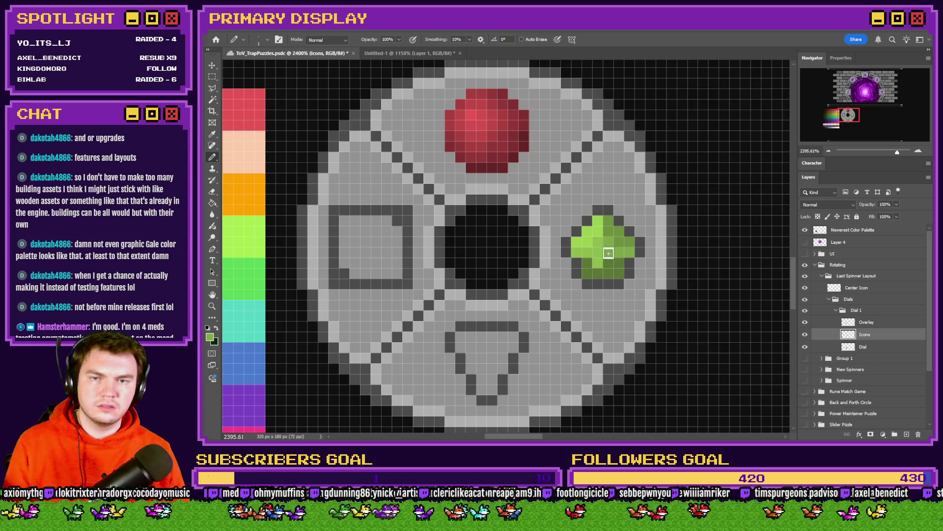
pyautogui.keyDown('alt'); pyautogui.click(609, 264); pyautogui.keyUp('alt')
pyautogui.click(597, 263)
pyautogui.keyDown('alt'); pyautogui.click(596, 248); pyautogui.keyUp('alt')
pyautogui.click(587, 263)
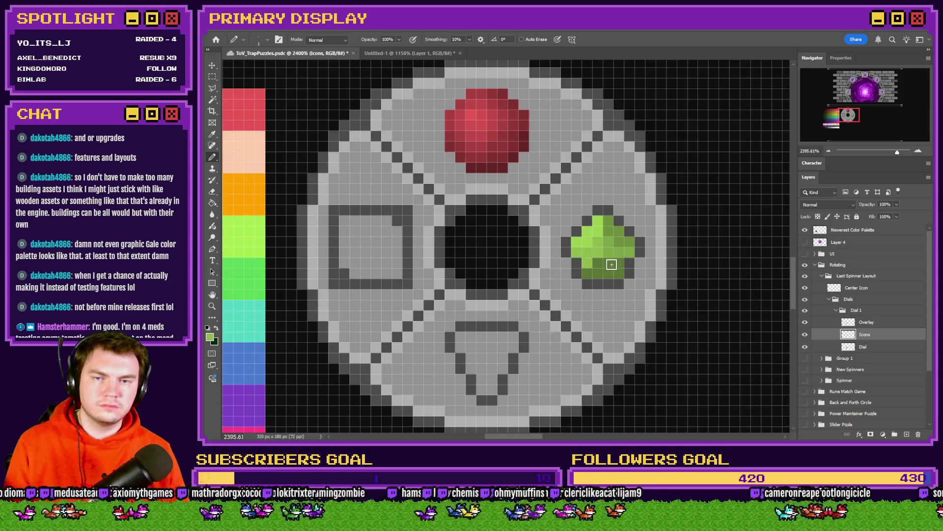
# Darken the gem's lower-left and bottom pixels, then save the trap puzzles document.
pyautogui.keyDown('alt'); pyautogui.click(614, 250); pyautogui.keyUp('alt')
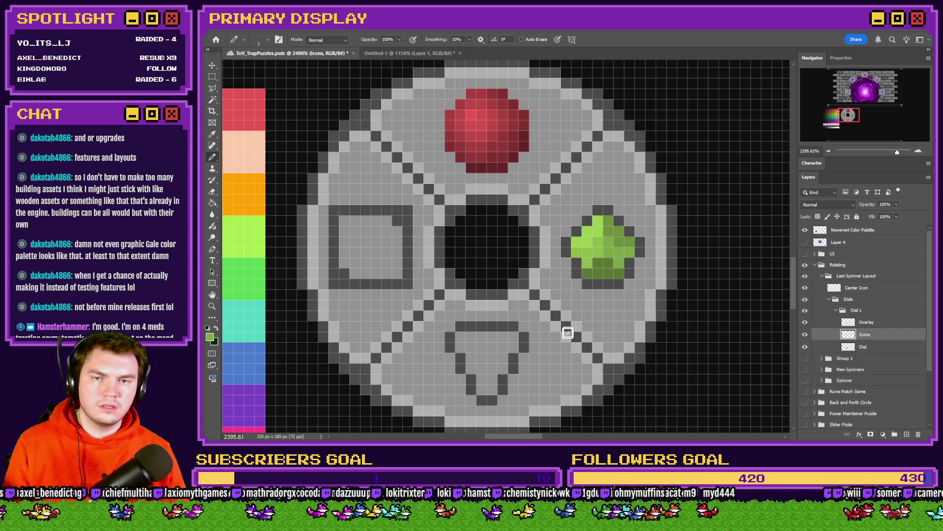
pyautogui.click(595, 265)
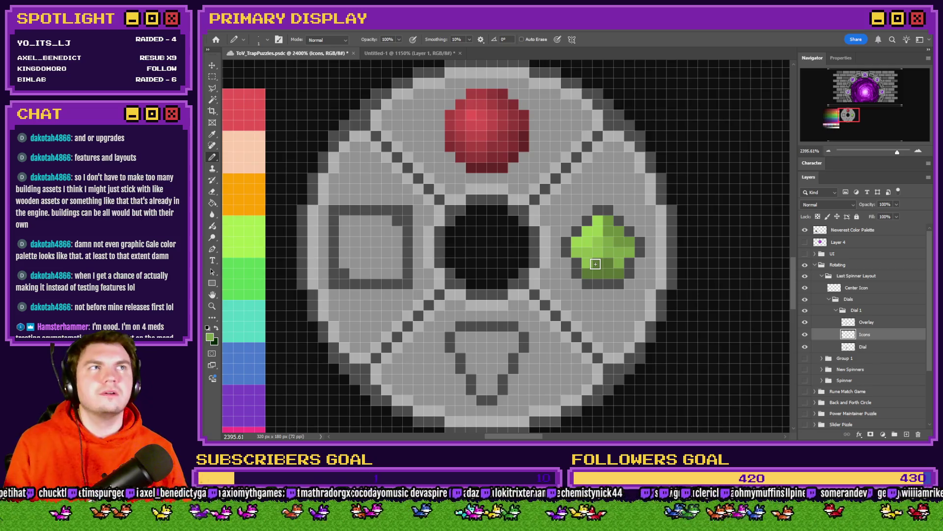
pyautogui.keyDown('alt'); pyautogui.click(591, 250); pyautogui.keyUp('alt')
pyautogui.click(579, 247)
pyautogui.keyDown('alt'); pyautogui.click(592, 235); pyautogui.keyUp('alt')
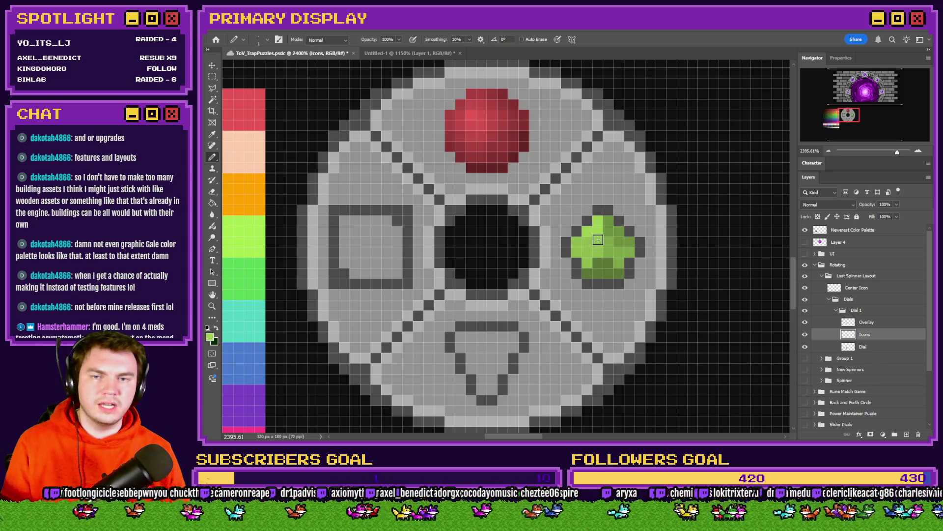
pyautogui.keyDown('alt'); pyautogui.click(601, 264); pyautogui.keyUp('alt')
pyautogui.moveTo(597, 258)
pyautogui.mouseDown()
pyautogui.moveTo(587, 263)
pyautogui.moveTo(616, 260)
pyautogui.mouseUp()
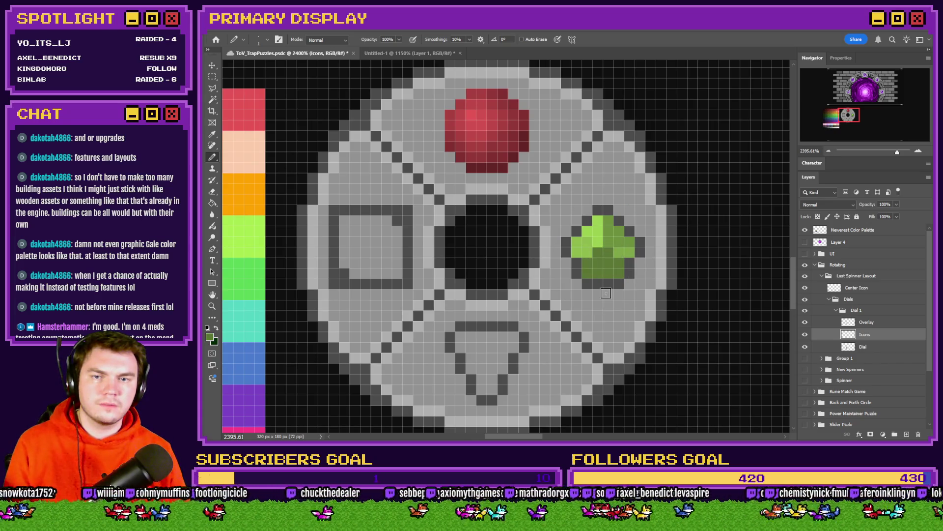
pyautogui.keyDown('alt'); pyautogui.click(623, 250); pyautogui.keyUp('alt')
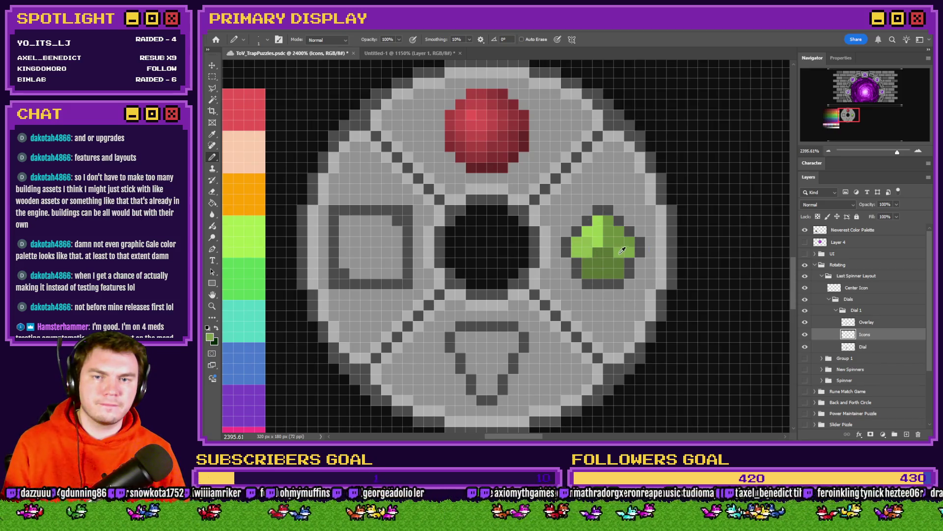
pyautogui.keyDown('alt'); pyautogui.click(595, 249); pyautogui.keyUp('alt')
pyautogui.keyDown('alt'); pyautogui.click(624, 255); pyautogui.keyUp('alt')
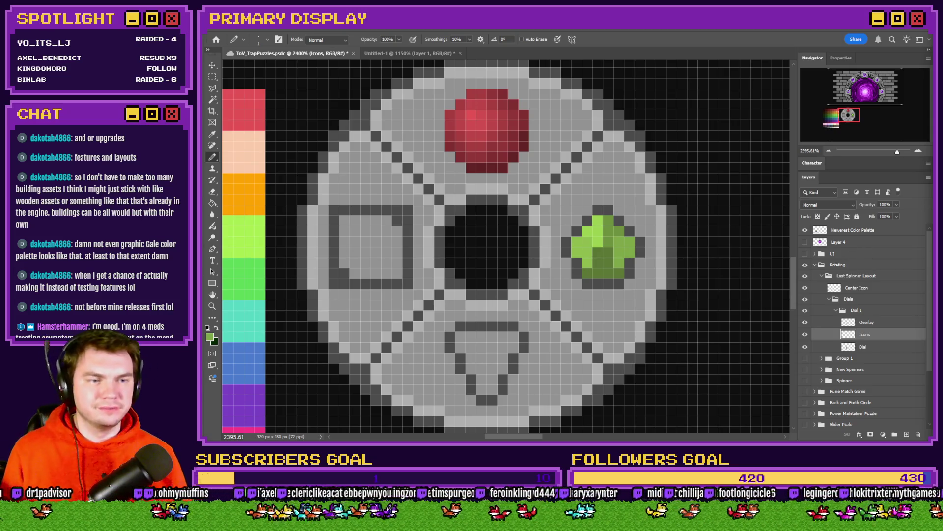
pyautogui.hotkey('ctrl', 's')
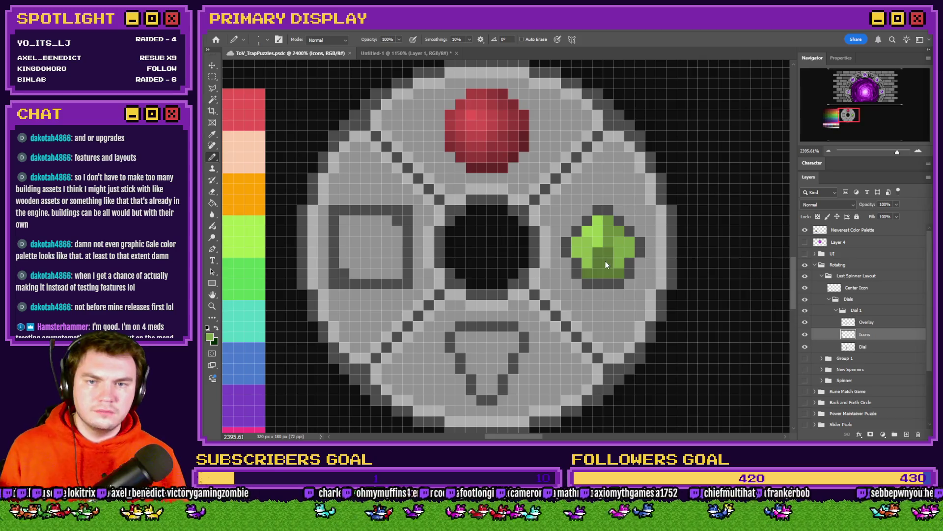
# Try a green repaint on the gem, undo it, then paint over the gem in dark gray.
pyautogui.keyDown('alt'); pyautogui.click(586, 245); pyautogui.keyUp('alt')
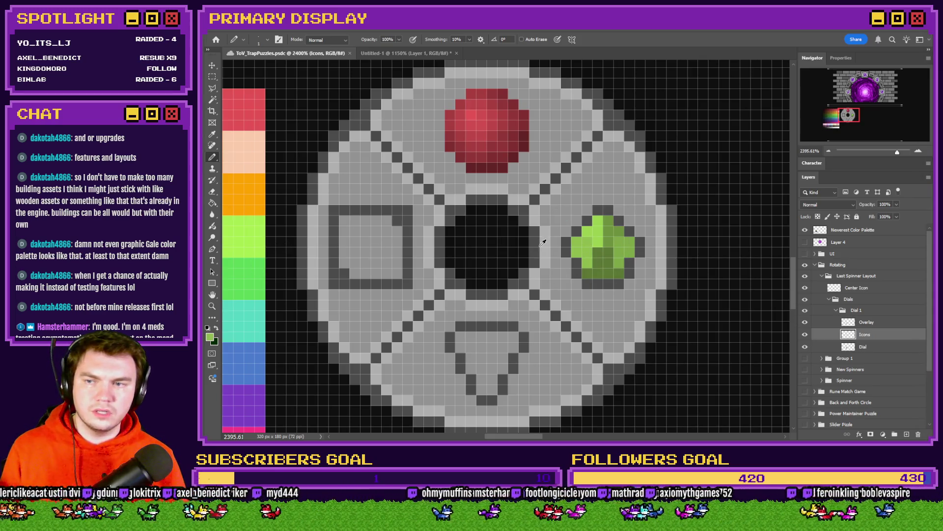
pyautogui.scroll(-1, 543, 242)
pyautogui.moveTo(582, 246); pyautogui.dragTo(598, 230)
pyautogui.hotkey('ctrl', 'z')
pyautogui.keyDown('alt'); pyautogui.click(599, 212); pyautogui.keyUp('alt')
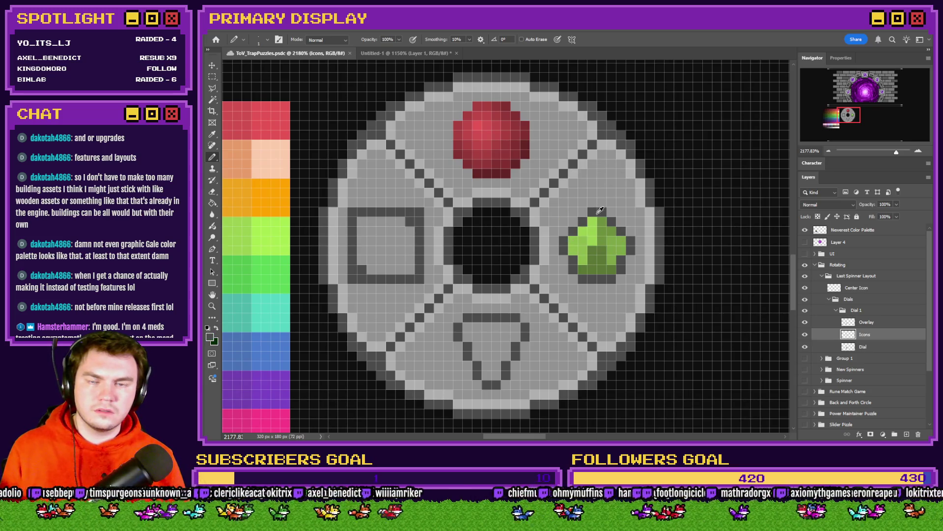
pyautogui.moveTo(596, 222)
pyautogui.mouseDown()
pyautogui.moveTo(600, 233)
pyautogui.moveTo(601, 224)
pyautogui.moveTo(578, 251)
pyautogui.moveTo(589, 271)
pyautogui.moveTo(613, 267)
pyautogui.moveTo(619, 250)
pyautogui.moveTo(609, 234)
pyautogui.mouseUp()
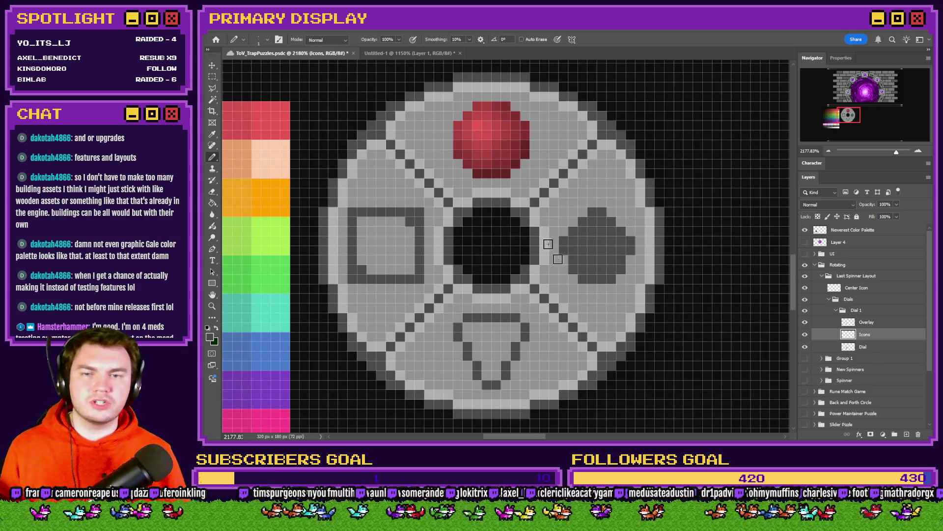
# Paint a light green edge along the pentagon's top and left, trimming it to a thin line with dark gray.
pyautogui.scroll(-2, 617, 255)
pyautogui.keyDown('alt'); pyautogui.click(362, 236); pyautogui.keyUp('alt')
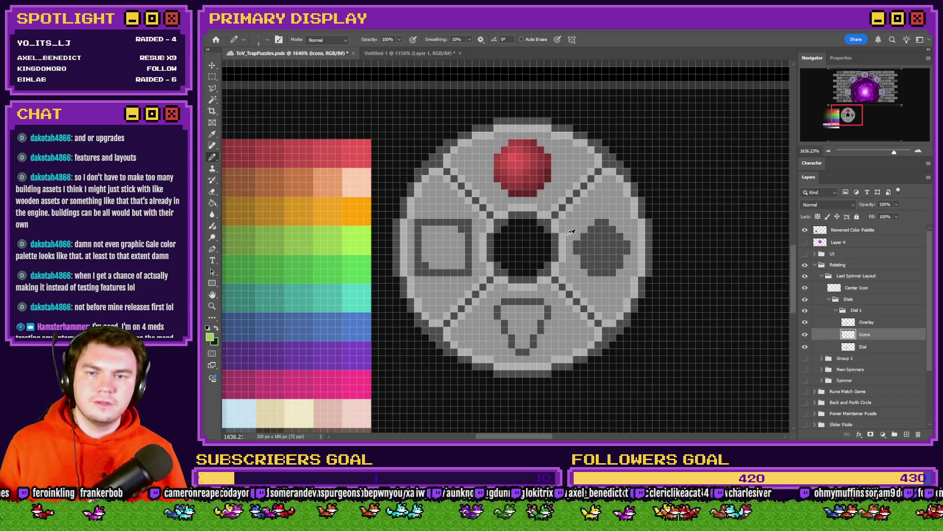
pyautogui.scroll(2, 589, 233)
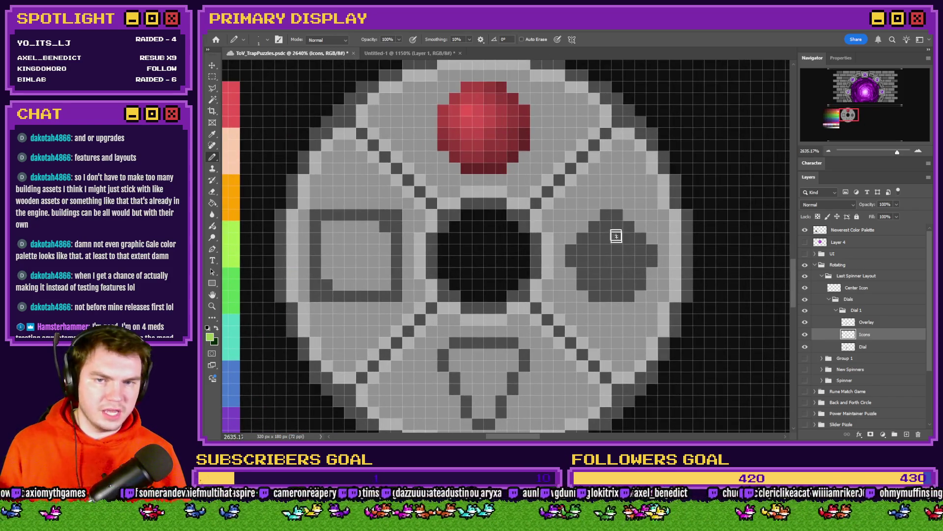
pyautogui.click(606, 215)
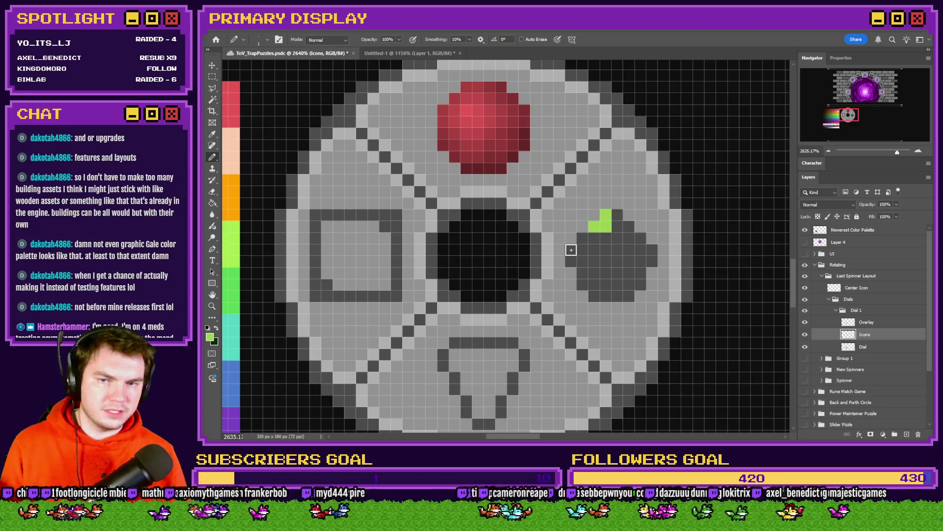
pyautogui.moveTo(571, 249)
pyautogui.mouseDown()
pyautogui.moveTo(602, 246)
pyautogui.moveTo(586, 237)
pyautogui.mouseUp()
pyautogui.scroll(-3, 668, 214)
pyautogui.moveTo(418, 239); pyautogui.dragTo(392, 231)
pyautogui.scroll(2, 655, 264)
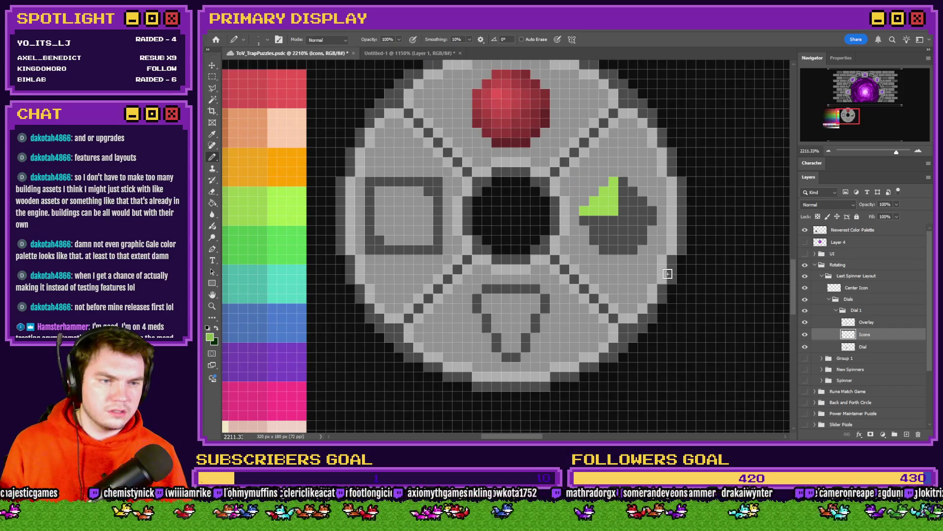
pyautogui.click(584, 222)
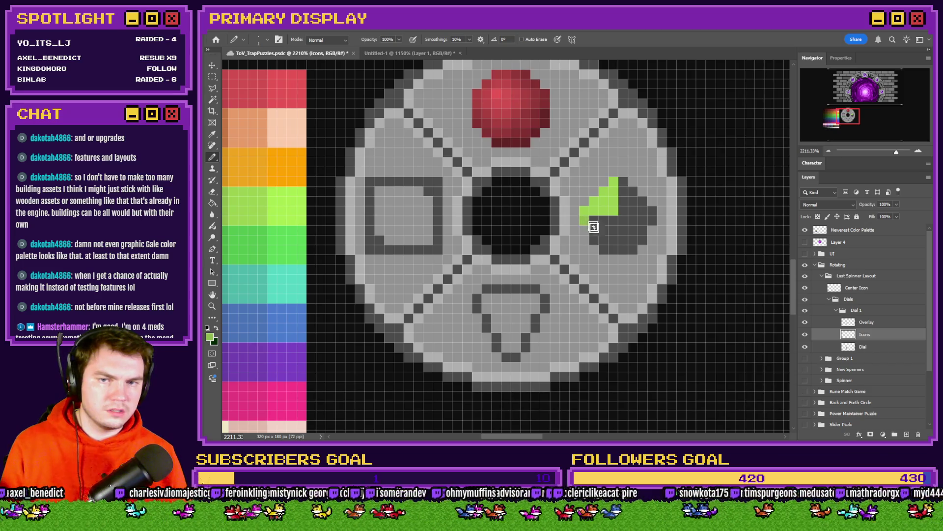
pyautogui.press('x')
pyautogui.moveTo(595, 224)
pyautogui.mouseDown()
pyautogui.moveTo(613, 194)
pyautogui.moveTo(616, 211)
pyautogui.moveTo(604, 212)
pyautogui.moveTo(595, 243)
pyautogui.mouseUp()
pyautogui.press('x')
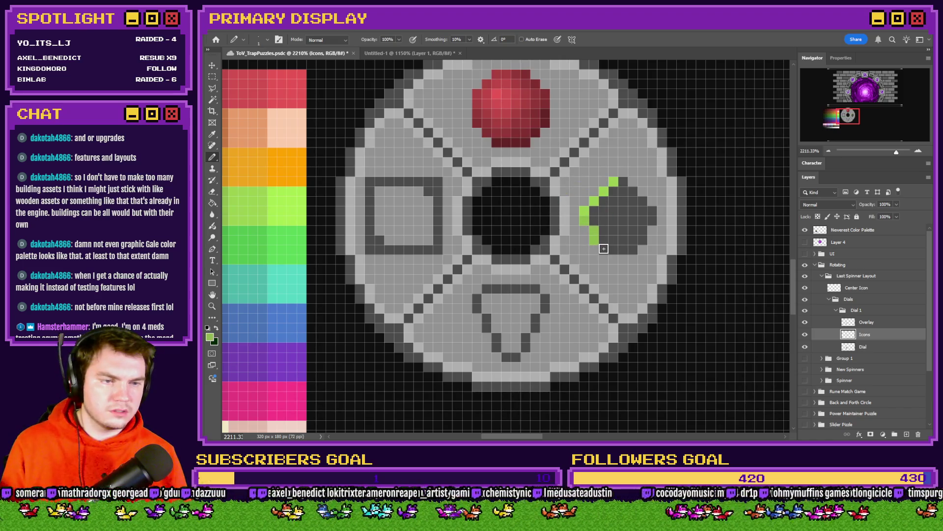
# Add a light green row along the pentagon's bottom edge using palette greens.
pyautogui.scroll(-1, 475, 236)
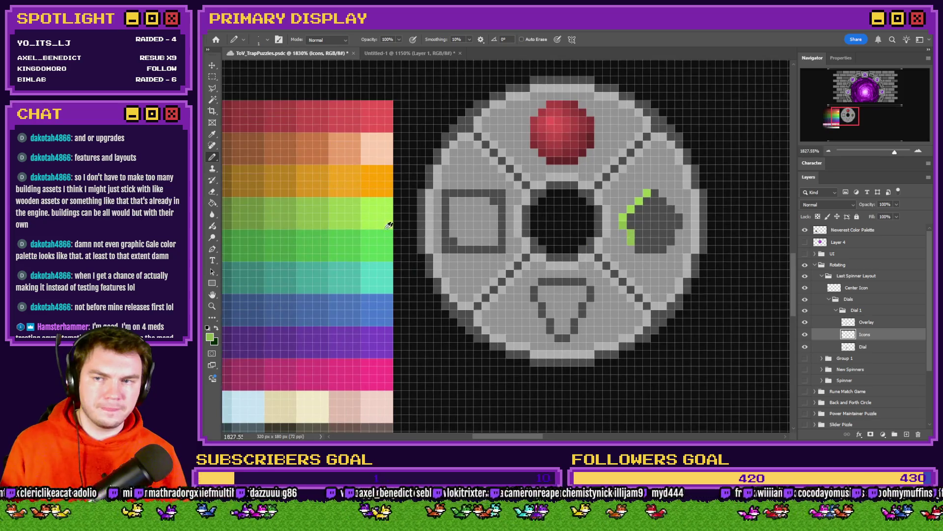
pyautogui.keyDown('alt'); pyautogui.click(325, 215); pyautogui.keyUp('alt')
pyautogui.moveTo(325, 215)
pyautogui.mouseDown()
pyautogui.moveTo(295, 206)
pyautogui.moveTo(289, 215)
pyautogui.mouseUp()
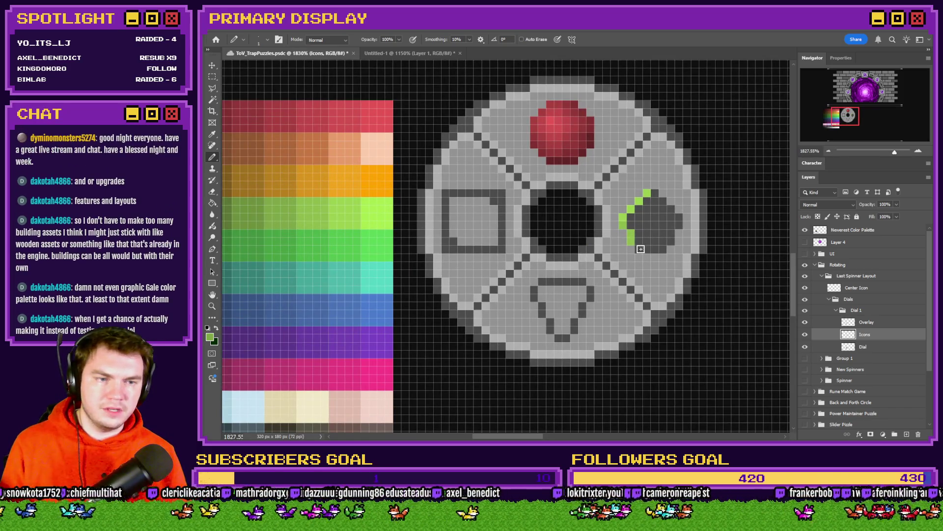
pyautogui.moveTo(640, 249); pyautogui.dragTo(660, 249)
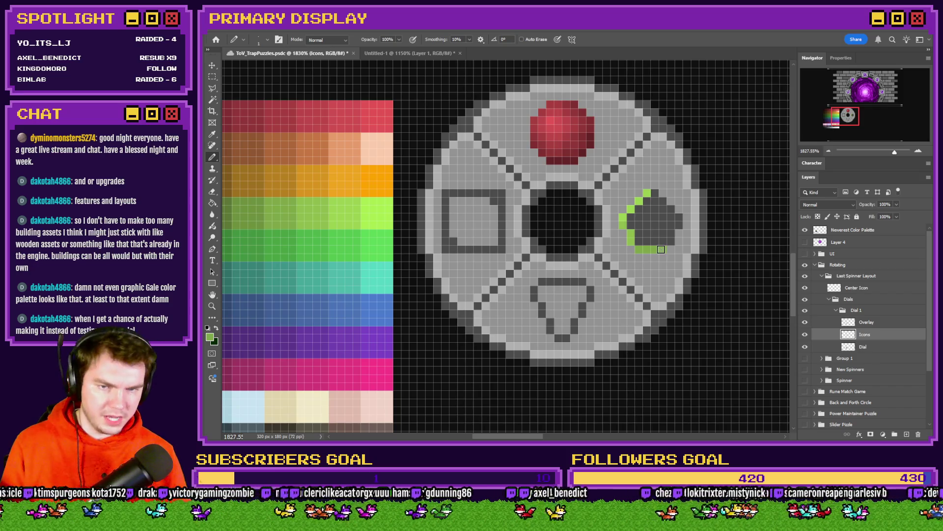
pyautogui.moveTo(295, 217); pyautogui.dragTo(259, 211)
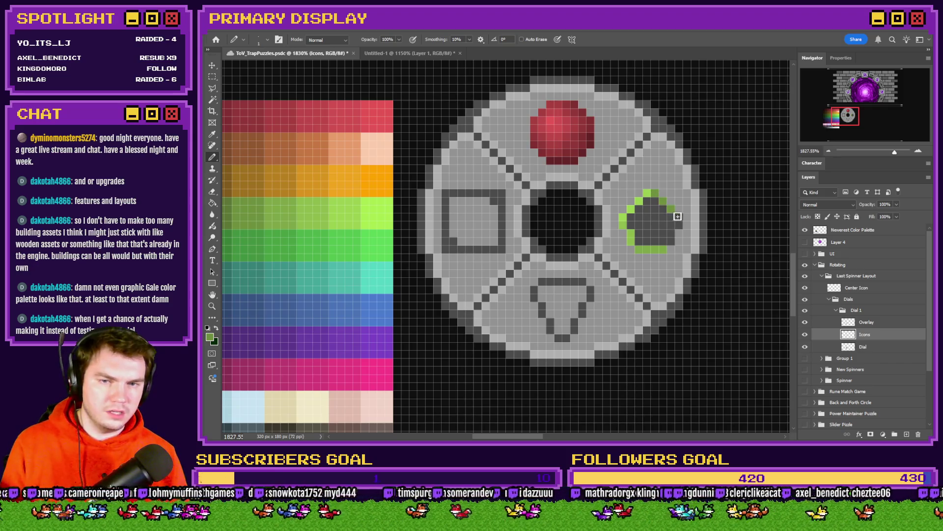
pyautogui.scroll(-2, 676, 225)
pyautogui.moveTo(344, 212); pyautogui.dragTo(314, 210)
pyautogui.scroll(3, 688, 221)
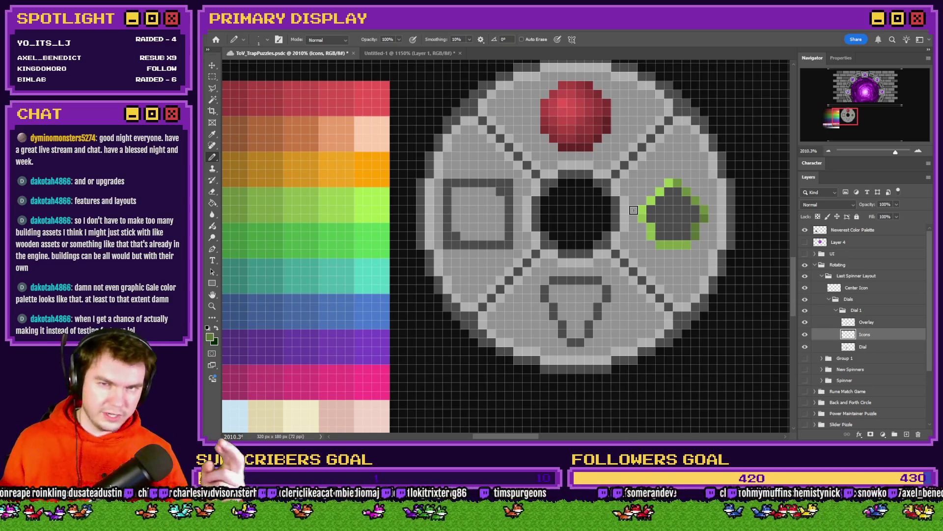
# Start filling the gem's grey interior with light green on the left and dark green on the right.
pyautogui.click(639, 214)
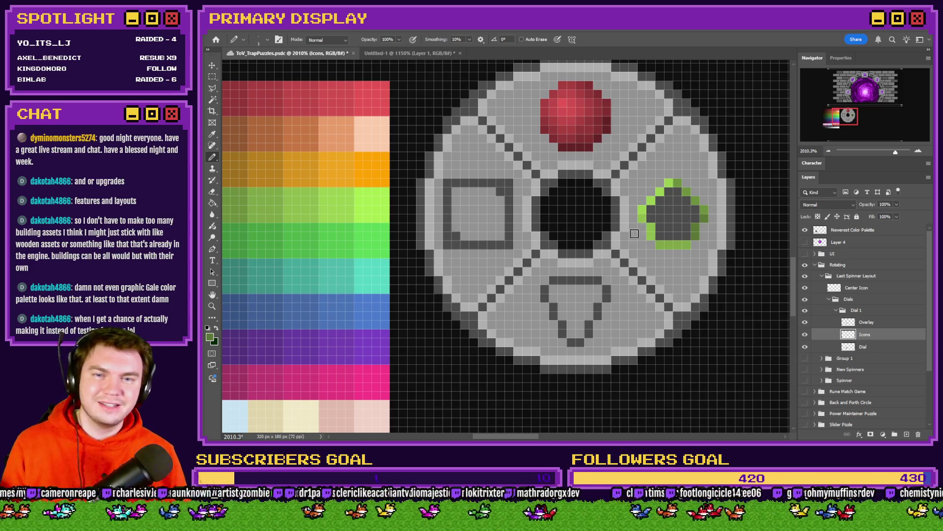
pyautogui.scroll(3, 634, 233)
pyautogui.keyDown('alt'); pyautogui.click(657, 249); pyautogui.keyUp('alt')
pyautogui.keyDown('alt'); pyautogui.click(625, 236); pyautogui.keyUp('alt')
pyautogui.keyDown('alt'); pyautogui.click(634, 161); pyautogui.keyUp('alt')
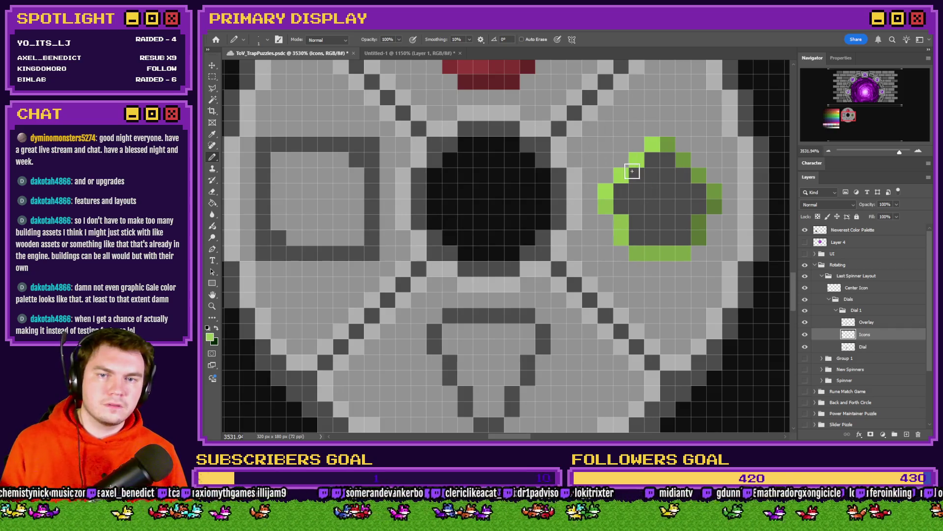
pyautogui.click(651, 160)
pyautogui.moveTo(652, 175)
pyautogui.mouseDown()
pyautogui.moveTo(637, 175)
pyautogui.moveTo(683, 175)
pyautogui.mouseUp()
pyautogui.keyDown('alt'); pyautogui.click(668, 146); pyautogui.keyUp('alt')
pyautogui.keyDown('alt'); pyautogui.click(622, 219); pyautogui.keyUp('alt')
pyautogui.click(621, 206)
pyautogui.moveTo(634, 210)
pyautogui.mouseDown()
pyautogui.moveTo(636, 221)
pyautogui.moveTo(683, 207)
pyautogui.mouseUp()
pyautogui.keyDown('alt'); pyautogui.click(696, 222); pyautogui.keyUp('alt')
# Recolour the remaining grey rows, upper bar and cells in light, mid and dark green.
pyautogui.keyDown('alt'); pyautogui.click(677, 253); pyautogui.keyUp('alt')
pyautogui.moveTo(668, 237)
pyautogui.mouseDown()
pyautogui.moveTo(638, 240)
pyautogui.moveTo(648, 225)
pyautogui.moveTo(668, 233)
pyautogui.mouseUp()
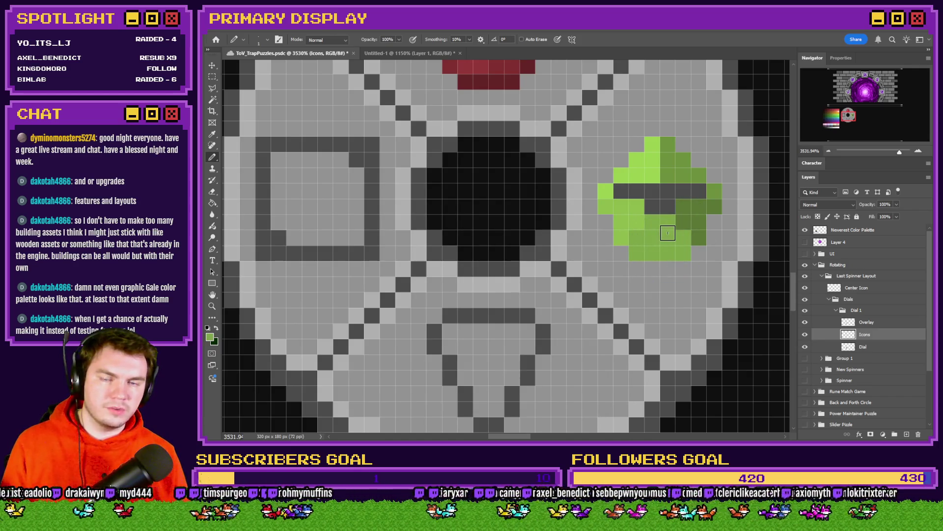
pyautogui.keyDown('alt'); pyautogui.click(608, 191); pyautogui.keyUp('alt')
pyautogui.moveTo(616, 191); pyautogui.dragTo(697, 188)
pyautogui.keyDown('alt'); pyautogui.click(675, 175); pyautogui.keyUp('alt')
pyautogui.keyDown('alt'); pyautogui.click(691, 208); pyautogui.keyUp('alt')
pyautogui.click(668, 207)
pyautogui.keyDown('alt'); pyautogui.click(627, 213); pyautogui.keyUp('alt')
pyautogui.click(652, 207)
pyautogui.keyDown('alt'); pyautogui.click(657, 224); pyautogui.keyUp('alt')
pyautogui.click(682, 222)
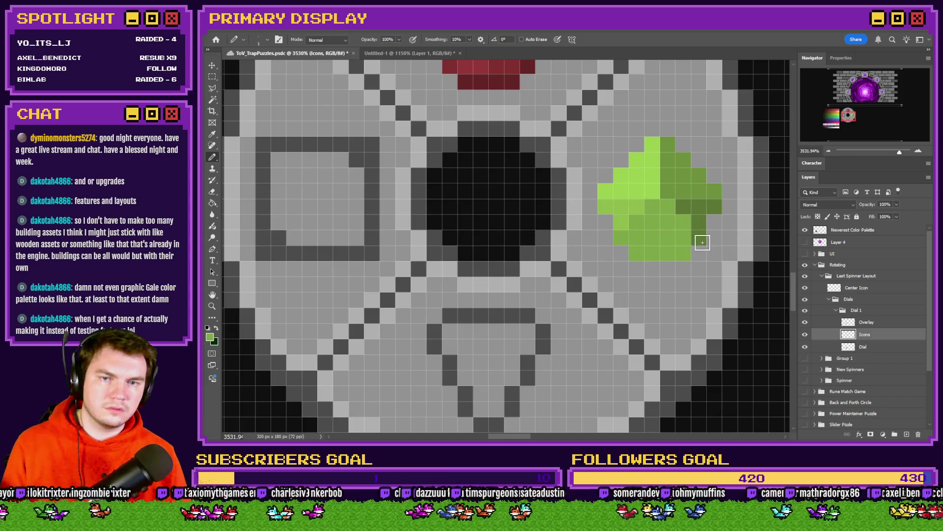
pyautogui.scroll(-5, 626, 270)
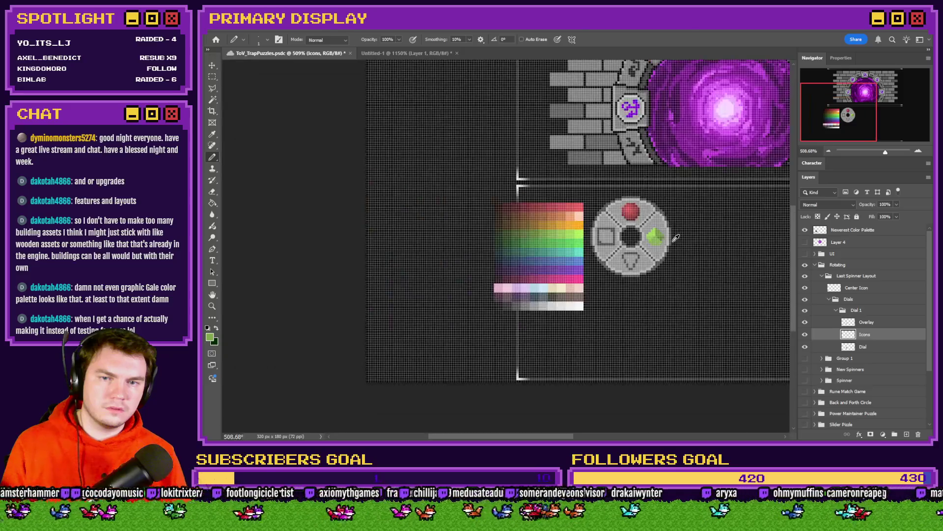
# Brush light green over the gem's left side and shade its right and bottom darker green.
pyautogui.scroll(5, 652, 239)
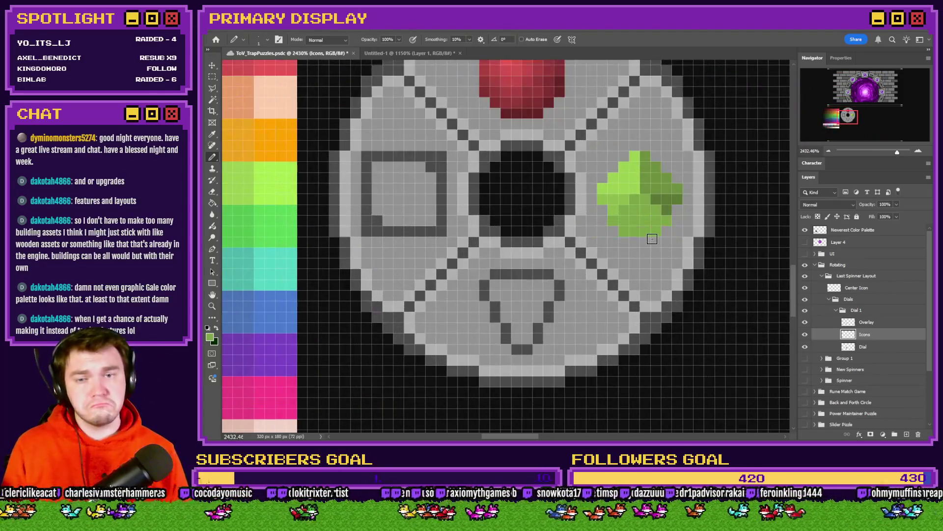
pyautogui.scroll(-2, 652, 239)
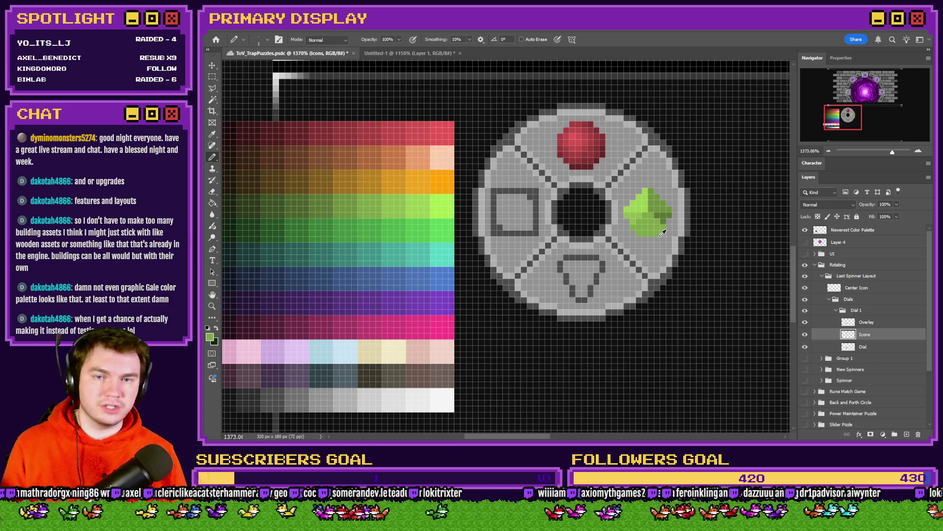
pyautogui.scroll(3, 653, 228)
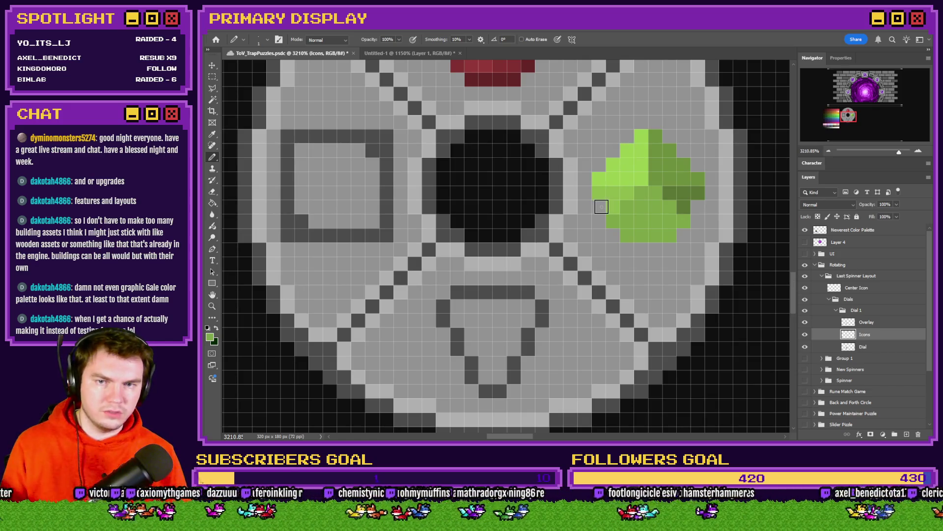
pyautogui.moveTo(626, 196); pyautogui.dragTo(614, 221)
pyautogui.press('x')
pyautogui.moveTo(680, 193)
pyautogui.mouseDown()
pyautogui.moveTo(661, 196)
pyautogui.moveTo(648, 252)
pyautogui.mouseUp()
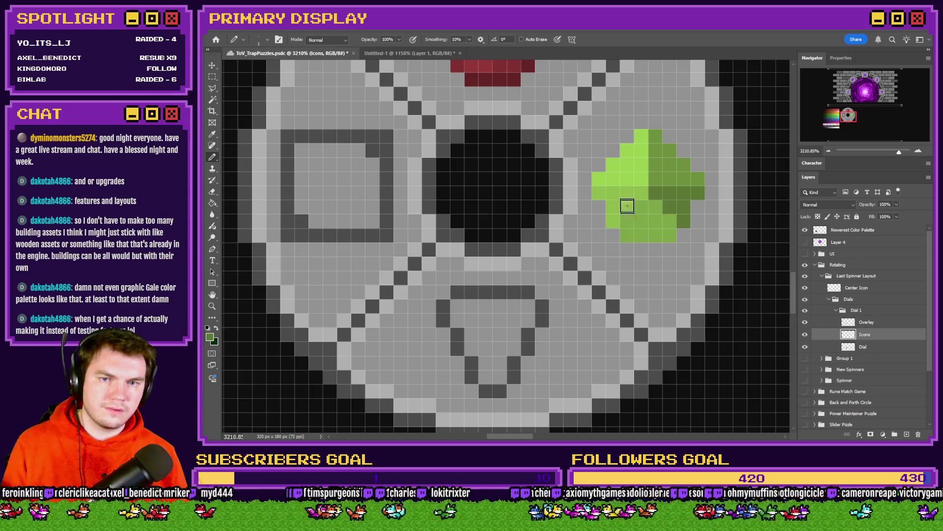
# Add light-green highlight pixels to the gem, undoing a stray bright pixel.
pyautogui.keyDown('alt'); pyautogui.click(664, 186); pyautogui.keyUp('alt')
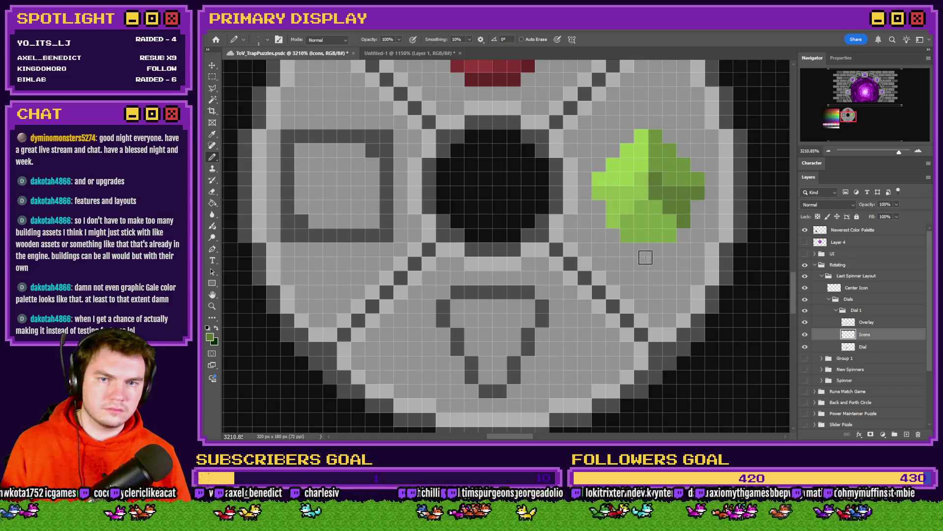
pyautogui.keyDown('alt'); pyautogui.click(643, 190); pyautogui.keyUp('alt')
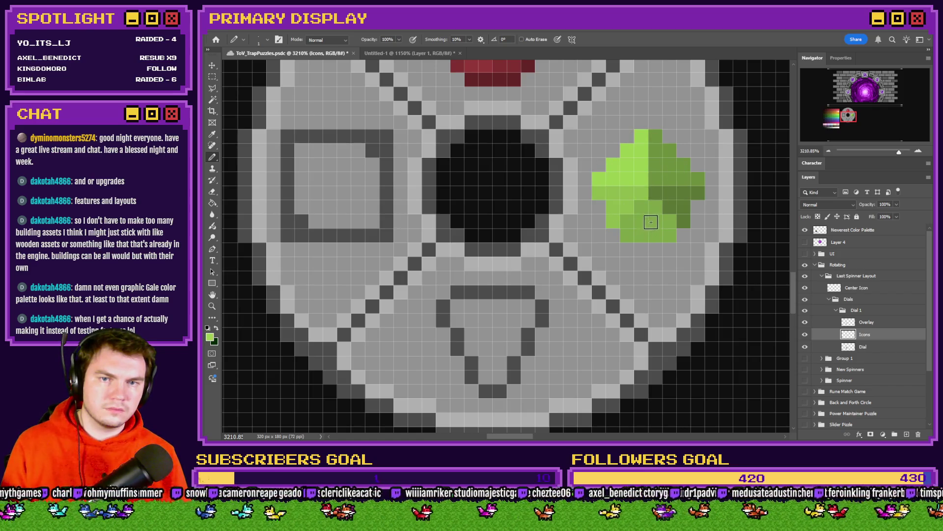
pyautogui.scroll(-3, 648, 228)
pyautogui.keyDown('alt'); pyautogui.click(390, 196); pyautogui.keyUp('alt')
pyautogui.keyDown('alt'); pyautogui.scroll(1, 467, 190); pyautogui.keyUp('alt')
pyautogui.click(710, 200)
pyautogui.hotkey('ctrl', 'z')
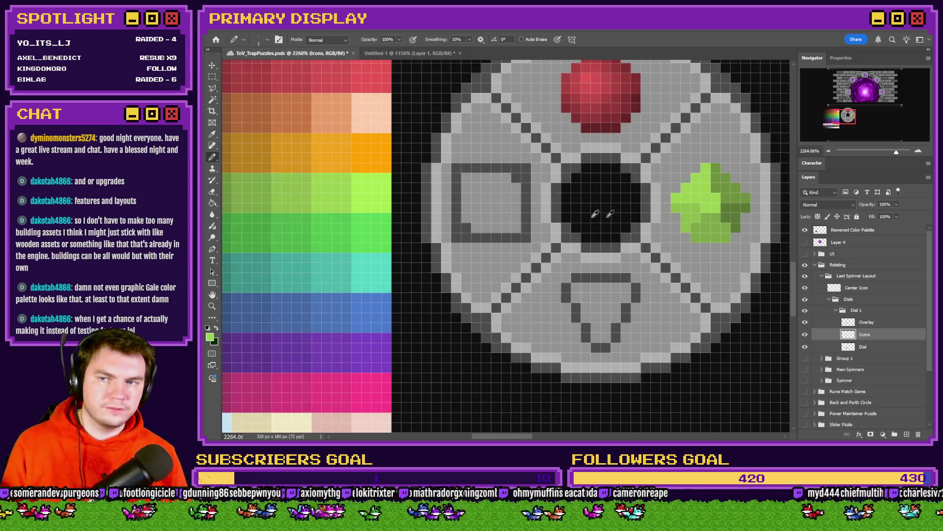
# Sample greens from the palette and repaint bright gem pixels in mid and darker green.
pyautogui.keyDown('alt'); pyautogui.moveTo(326, 189); pyautogui.dragTo(309, 189); pyautogui.keyUp('alt')
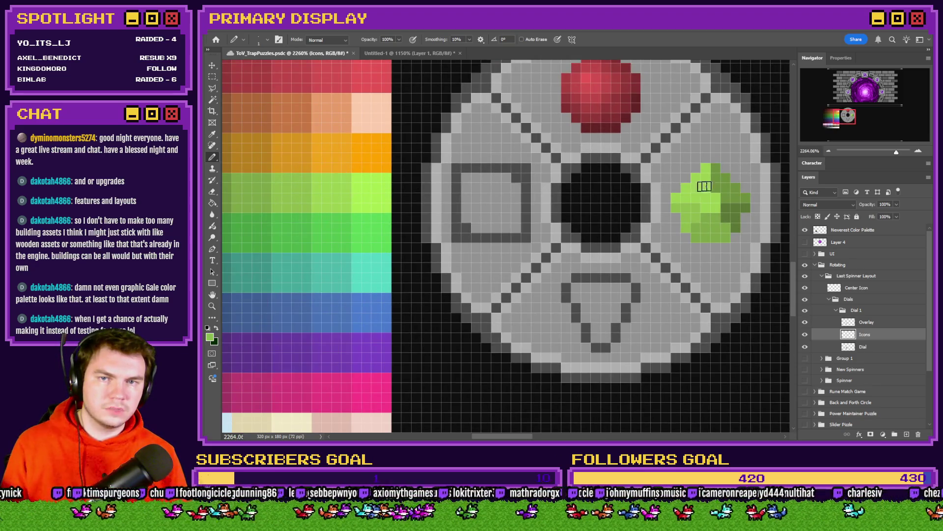
pyautogui.keyDown('alt'); pyautogui.scroll(1, 705, 194); pyautogui.keyUp('alt')
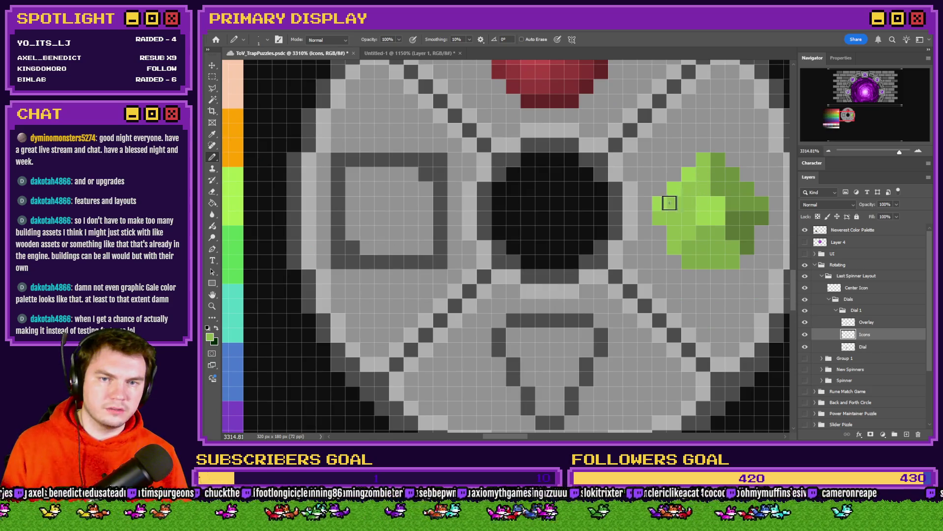
pyautogui.scroll(-2, 722, 199)
pyautogui.keyDown('alt'); pyautogui.moveTo(399, 193); pyautogui.dragTo(300, 196); pyautogui.keyUp('alt')
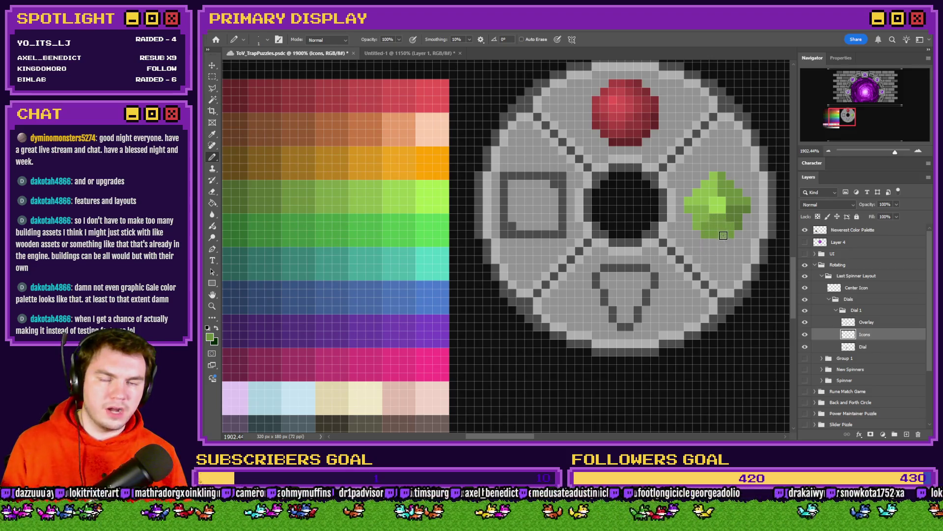
pyautogui.keyDown('alt'); pyautogui.moveTo(383, 188); pyautogui.dragTo(280, 189); pyautogui.keyUp('alt')
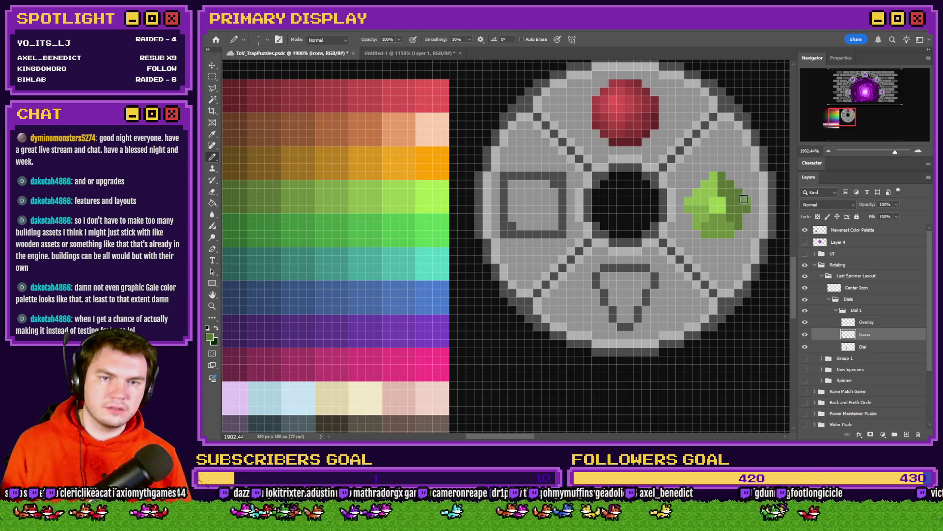
pyautogui.keyDown('alt'); pyautogui.moveTo(314, 199); pyautogui.dragTo(247, 199); pyautogui.keyUp('alt')
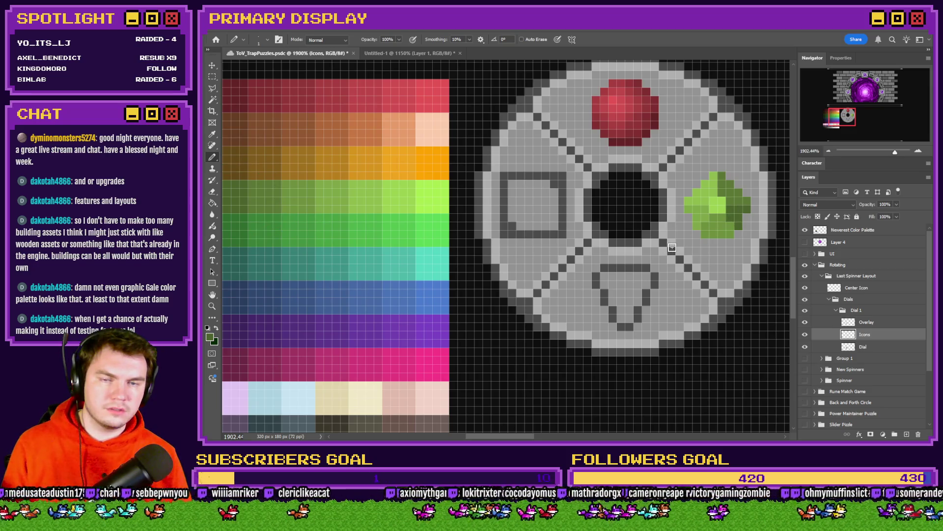
pyautogui.scroll(5, 718, 201)
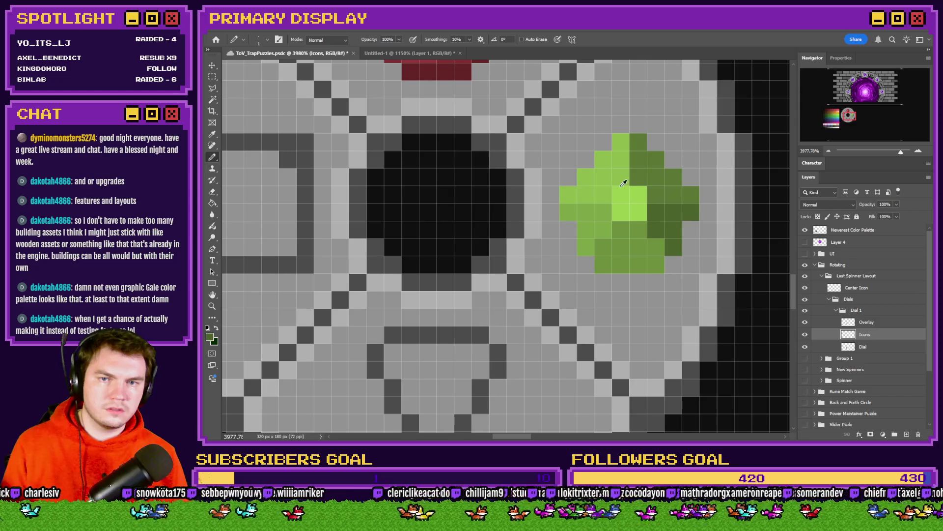
pyautogui.click(620, 195)
pyautogui.click(639, 196)
pyautogui.keyDown('alt'); pyautogui.click(603, 212); pyautogui.keyUp('alt')
pyautogui.scroll(-5, 597, 244)
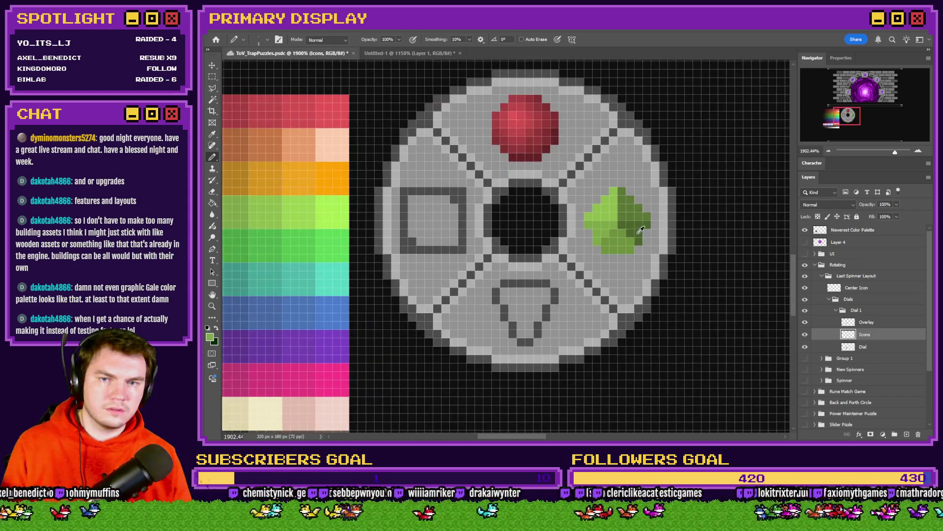
pyautogui.scroll(4, 640, 230)
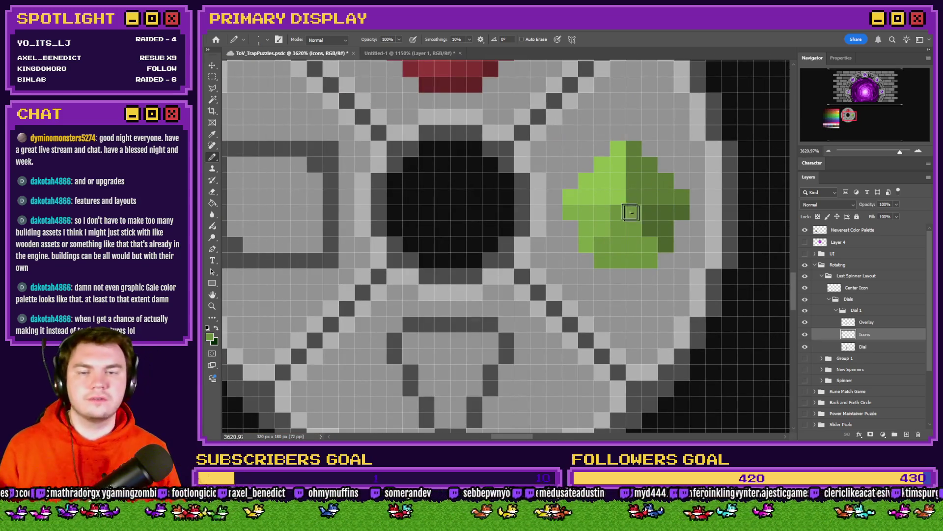
pyautogui.scroll(-1, 600, 223)
pyautogui.scroll(-8, 600, 223)
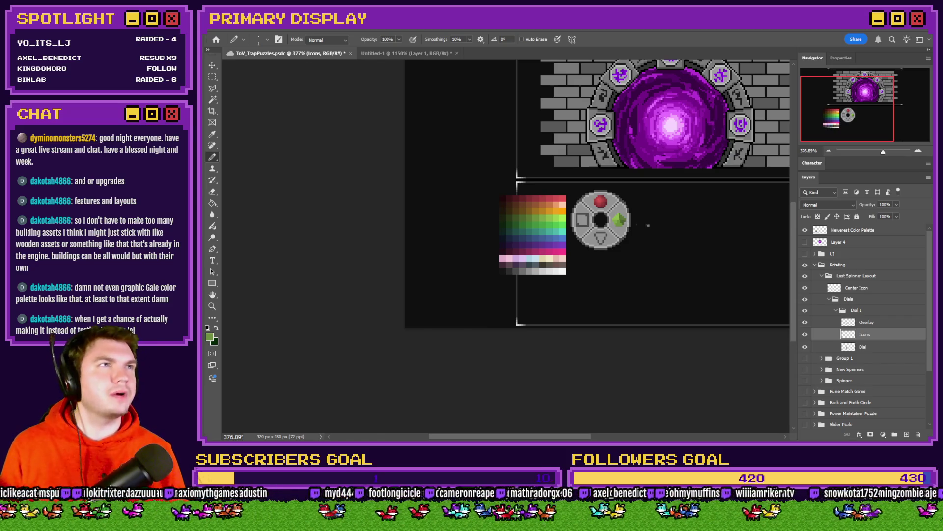
pyautogui.scroll(2, 648, 225)
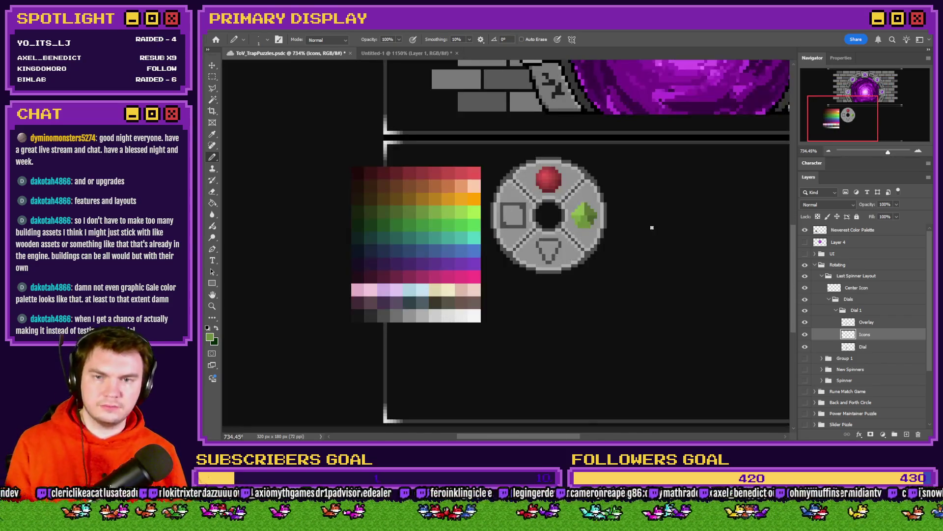
pyautogui.scroll(-1, 620, 231)
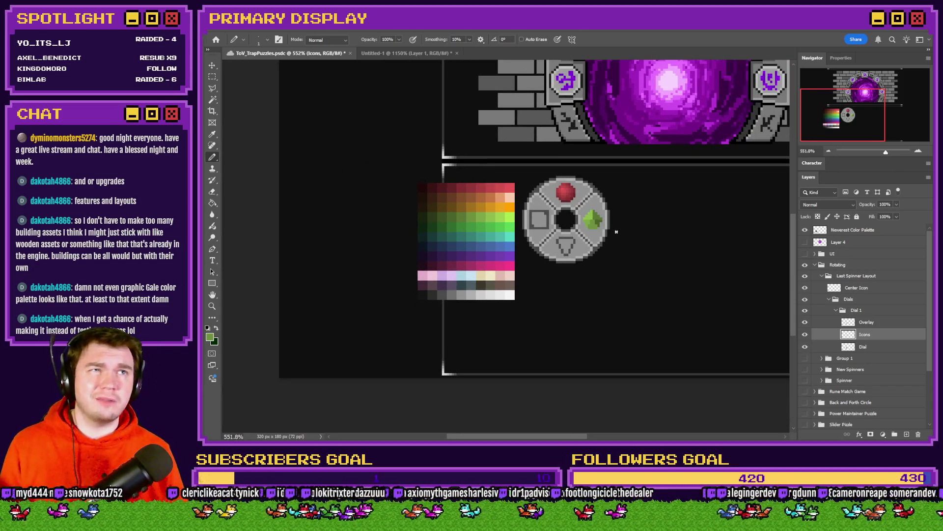
pyautogui.scroll(3, 589, 226)
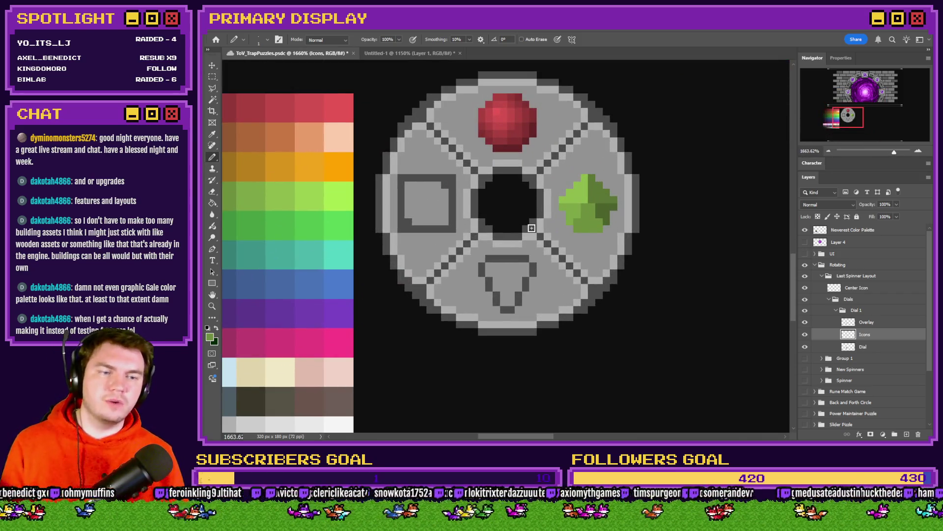
pyautogui.scroll(-2, 582, 244)
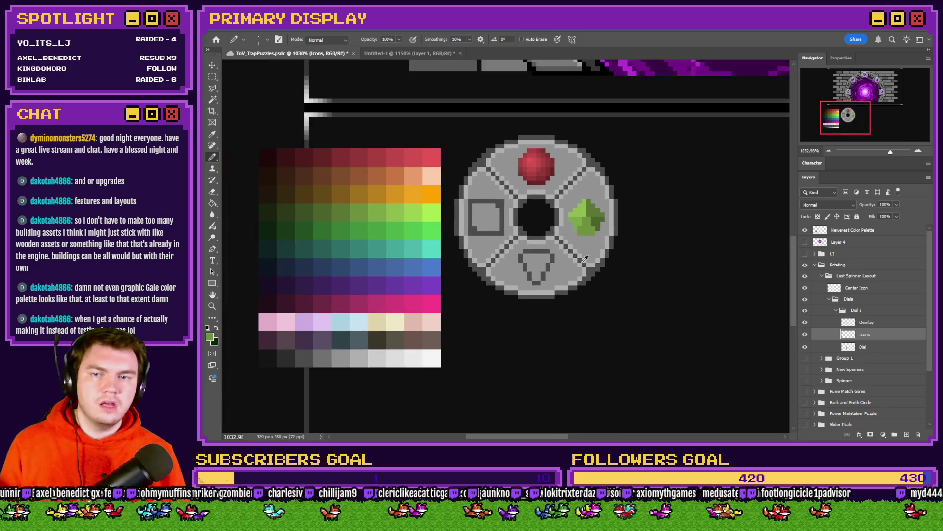
pyautogui.scroll(2, 442, 272)
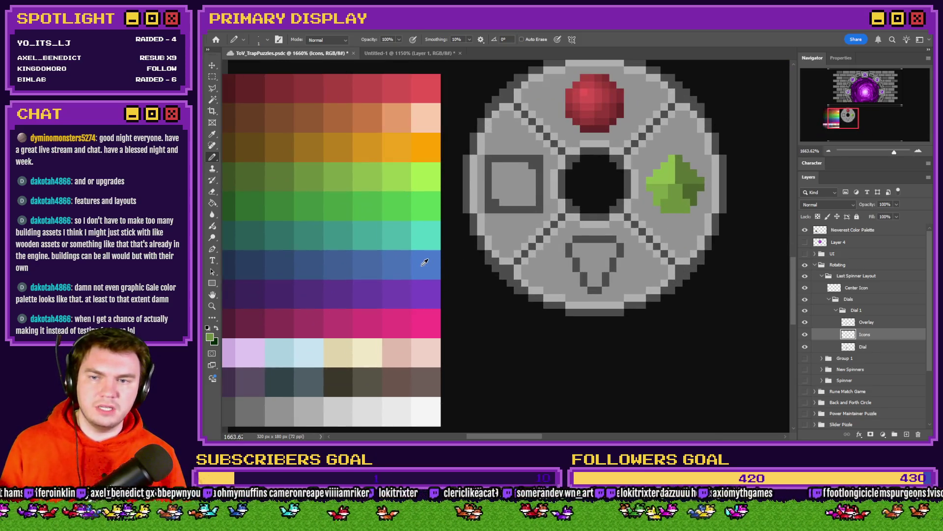
pyautogui.scroll(2, 633, 268)
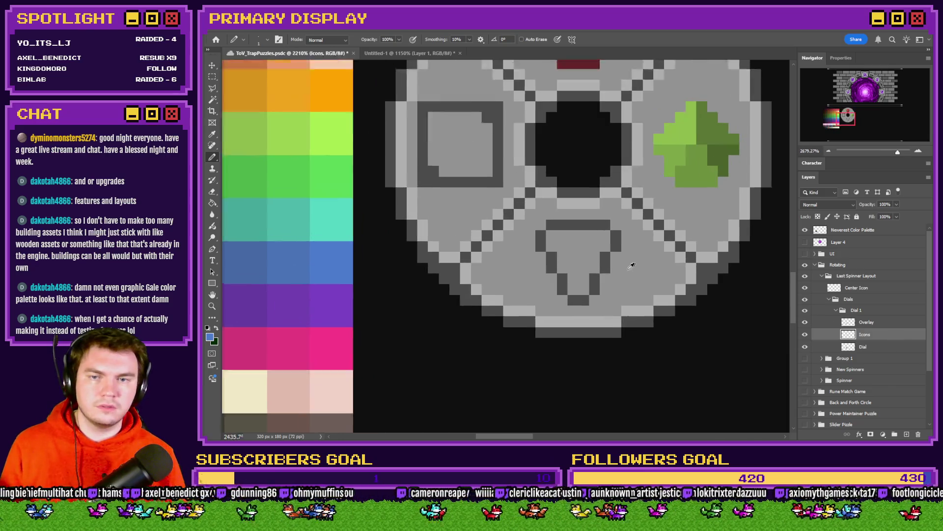
pyautogui.click(543, 221)
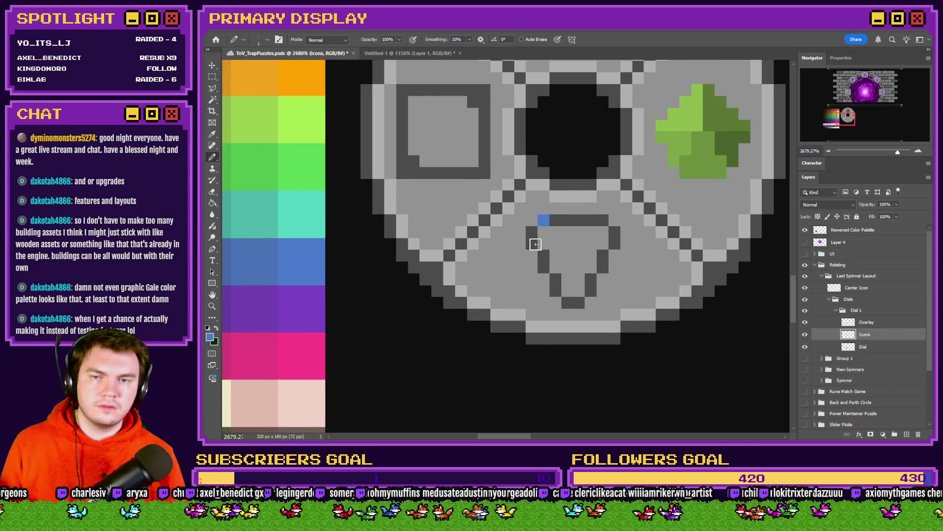
pyautogui.moveTo(532, 233)
pyautogui.mouseDown()
pyautogui.moveTo(544, 236)
pyautogui.moveTo(558, 284)
pyautogui.moveTo(580, 299)
pyautogui.moveTo(554, 221)
pyautogui.moveTo(601, 234)
pyautogui.moveTo(598, 266)
pyautogui.moveTo(589, 248)
pyautogui.moveTo(559, 263)
pyautogui.moveTo(582, 262)
pyautogui.moveTo(555, 279)
pyautogui.mouseUp()
pyautogui.click(212, 191)
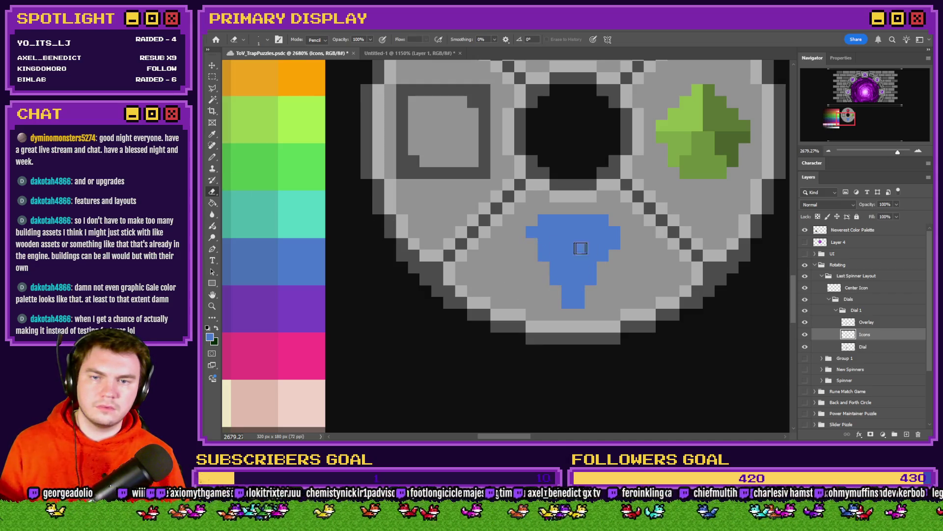
pyautogui.click(212, 157)
pyautogui.click(532, 220)
pyautogui.click(610, 221)
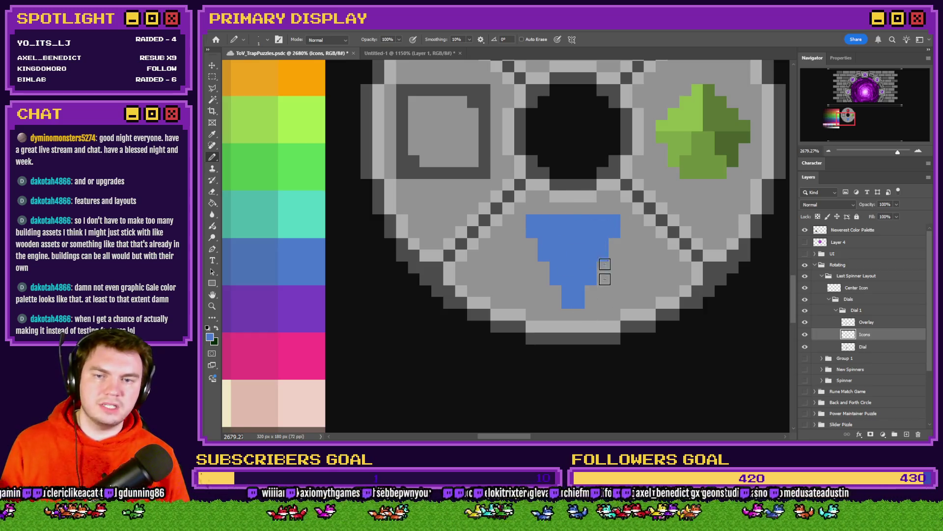
pyautogui.scroll(-3, 620, 233)
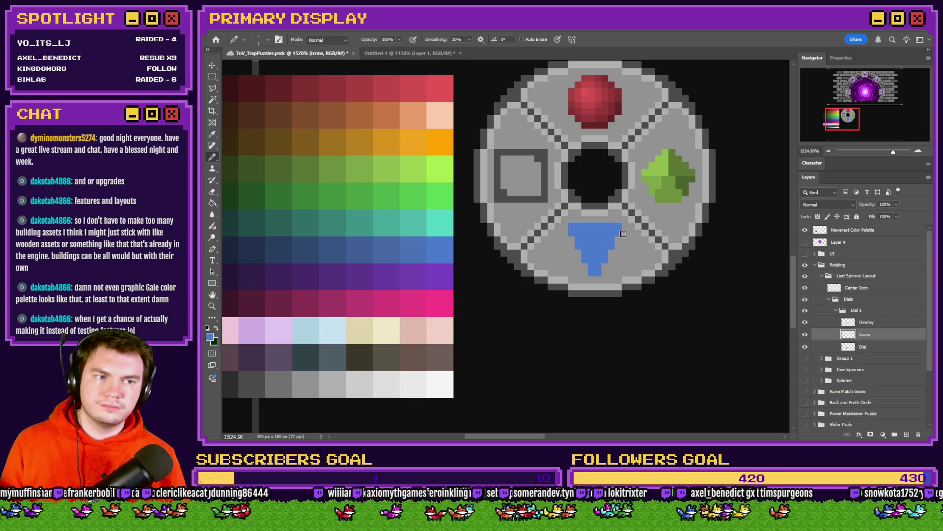
pyautogui.scroll(2, 525, 259)
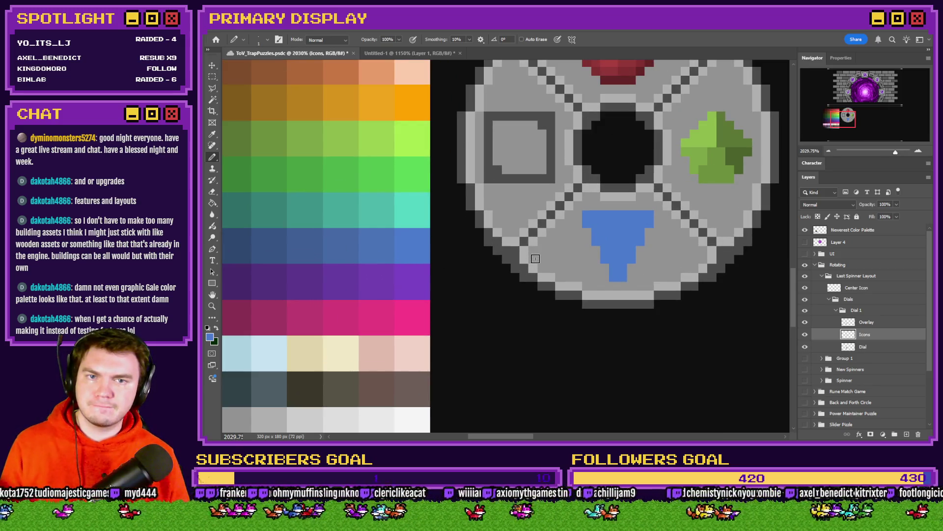
pyautogui.press('m')
pyautogui.hscroll(3, 702, 180)
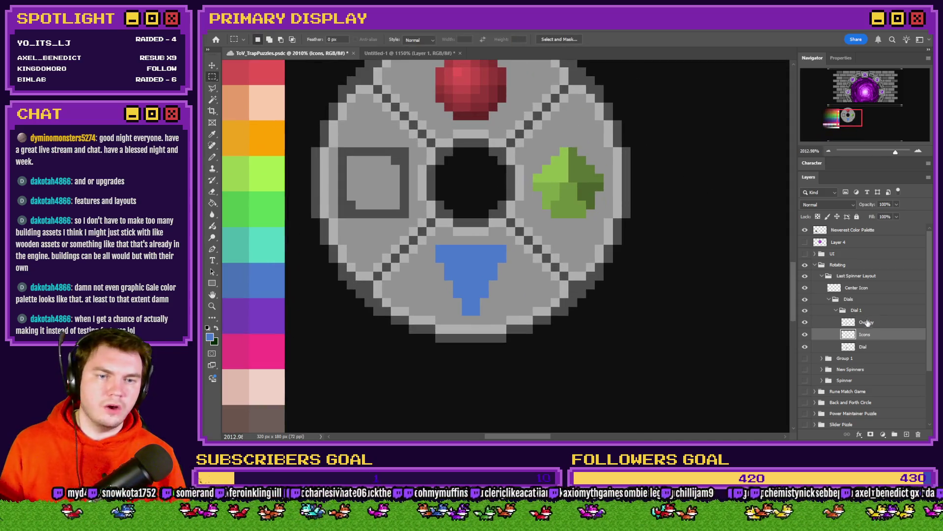
# Rotate the selected green gem 90 degrees with Free Transform and deselect it.
pyautogui.moveTo(621, 132)
pyautogui.mouseDown()
pyautogui.moveTo(506, 217)
pyautogui.moveTo(516, 235)
pyautogui.mouseUp()
pyautogui.rightClick(555, 197)
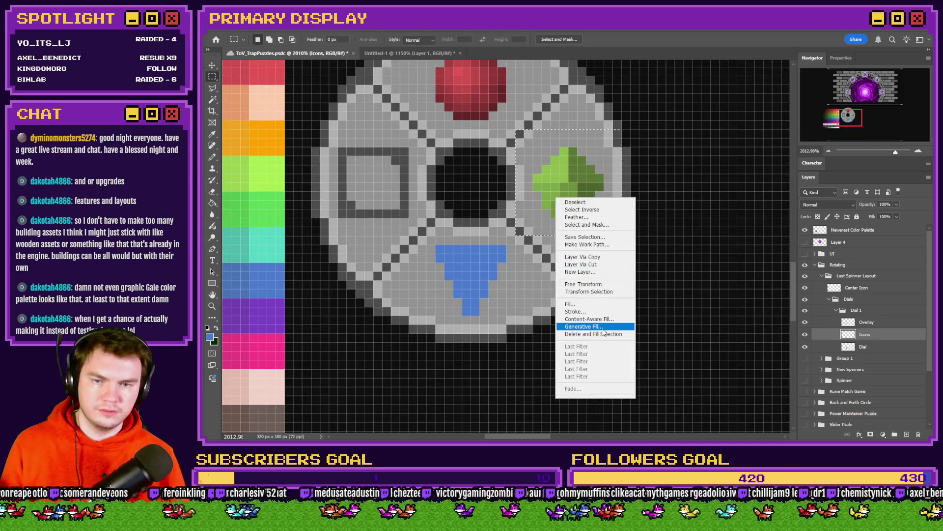
pyautogui.click(583, 284)
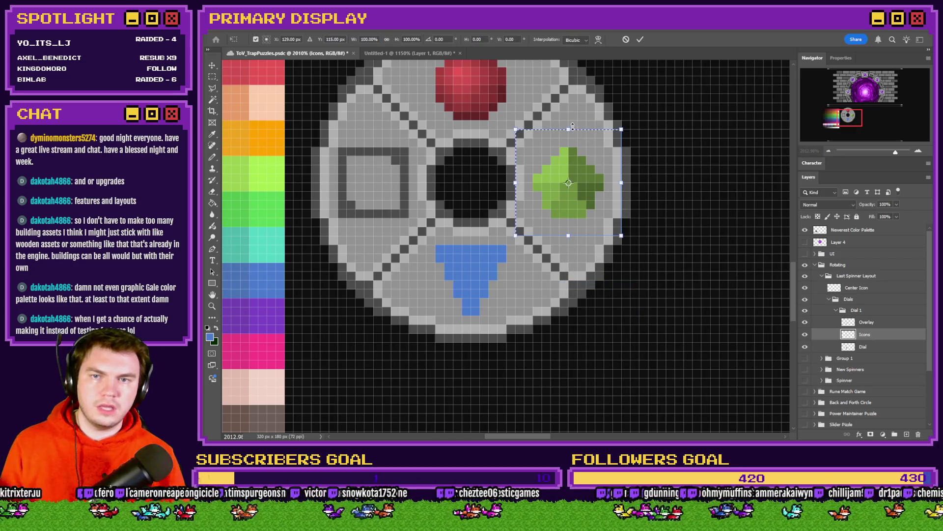
pyautogui.press('Return')
pyautogui.hotkey('ctrl', 'd')
pyautogui.moveTo(600, 153); pyautogui.dragTo(534, 217)
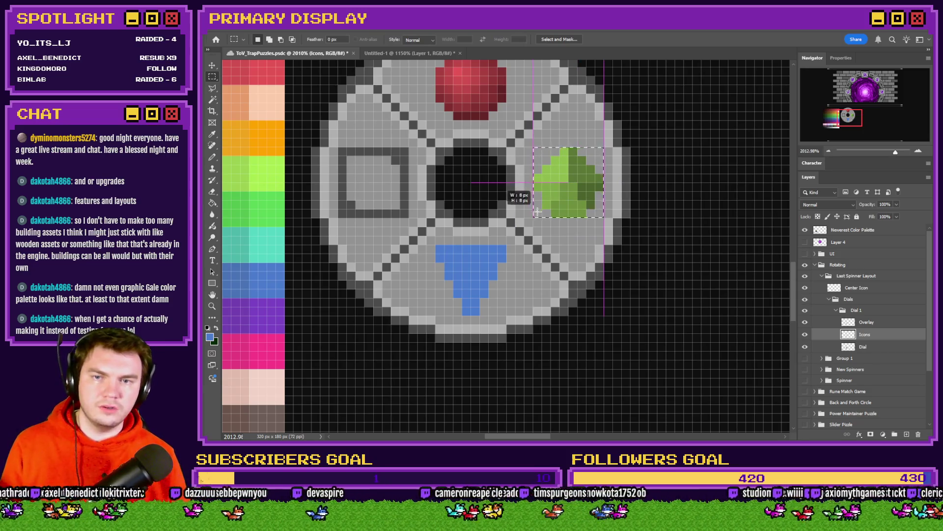
pyautogui.rightClick(546, 198)
pyautogui.click(586, 288)
pyautogui.moveTo(652, 141)
pyautogui.mouseDown()
pyautogui.moveTo(663, 164)
pyautogui.moveTo(646, 180)
pyautogui.mouseUp()
pyautogui.press('Return')
pyautogui.hotkey('ctrl', 'd')
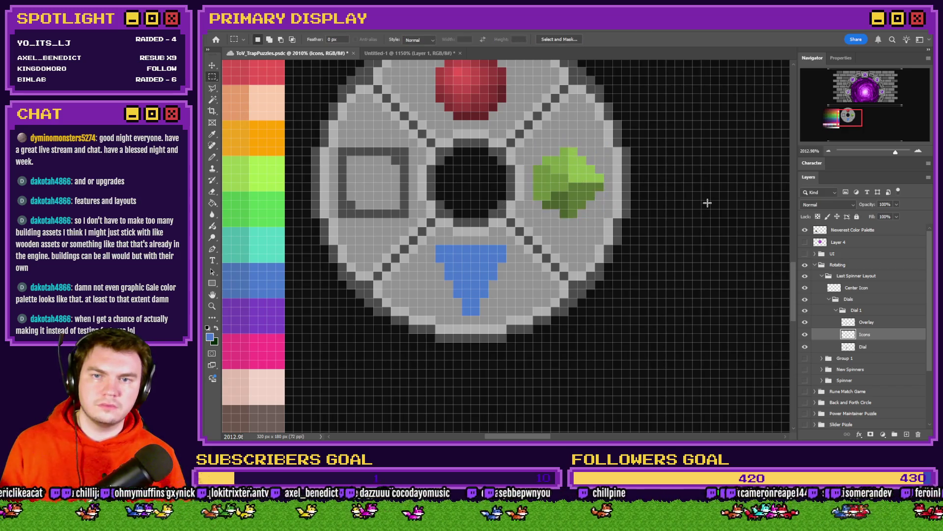
# Draw a darker blue band across the top two rows of the blue triangle.
pyautogui.scroll(-3, 654, 248)
pyautogui.scroll(5, 625, 255)
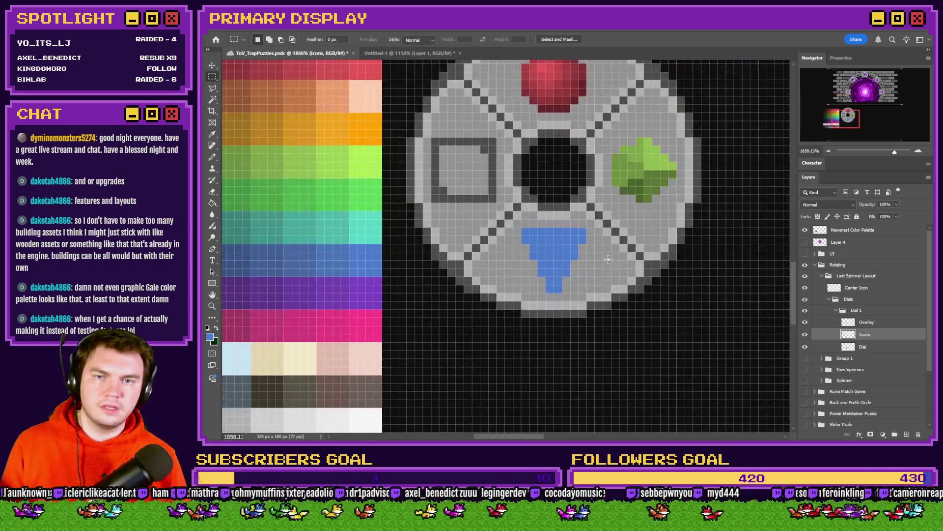
pyautogui.scroll(-3, 609, 259)
pyautogui.scroll(2, 604, 247)
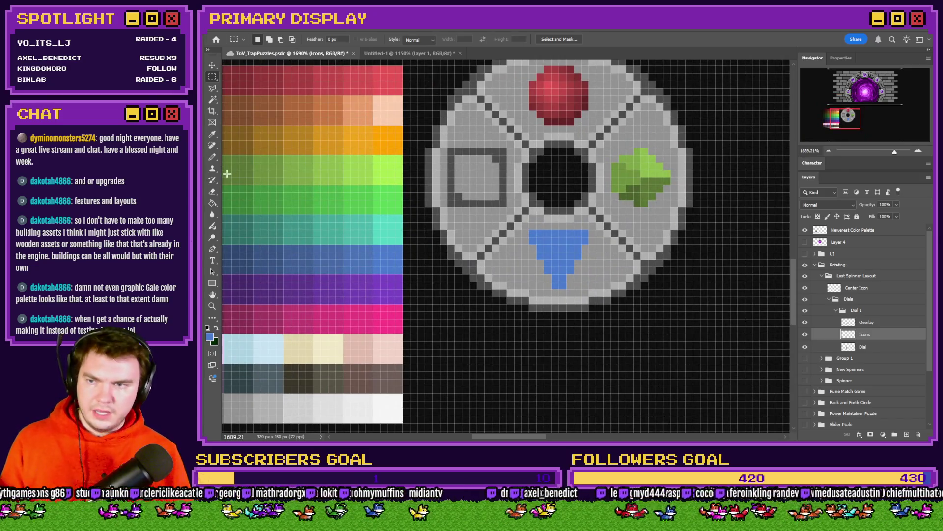
pyautogui.click(213, 158)
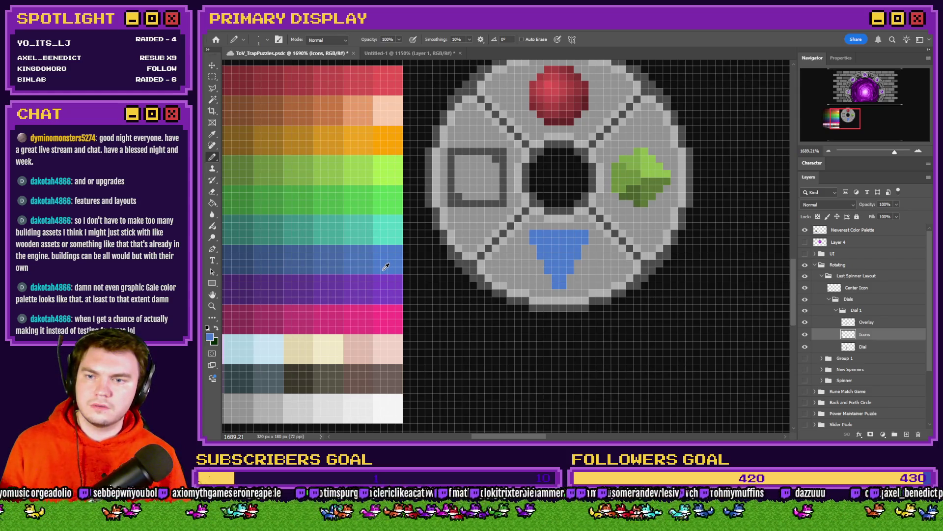
pyautogui.scroll(2, 556, 283)
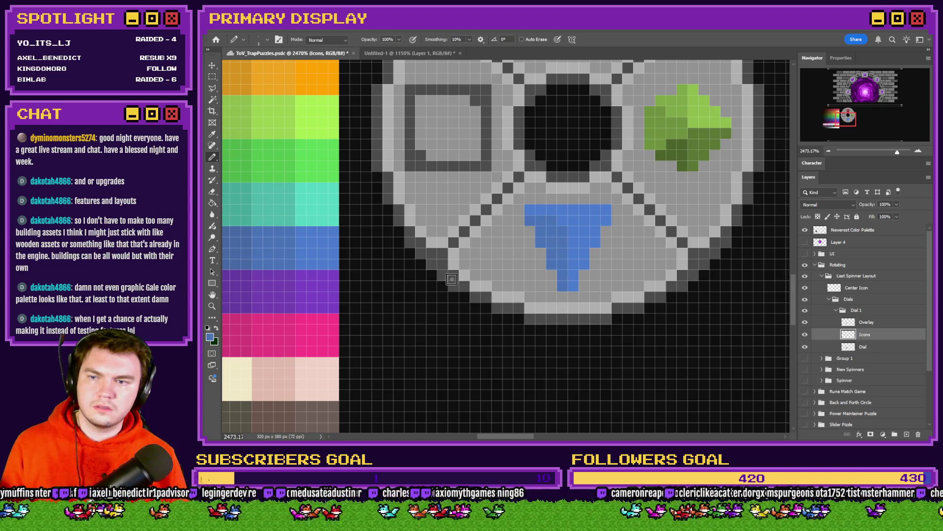
pyautogui.scroll(-3, 451, 279)
pyautogui.moveTo(374, 260)
pyautogui.mouseDown()
pyautogui.moveTo(354, 257)
pyautogui.moveTo(368, 258)
pyautogui.mouseUp()
pyautogui.scroll(2, 512, 238)
pyautogui.moveTo(498, 229); pyautogui.dragTo(581, 230)
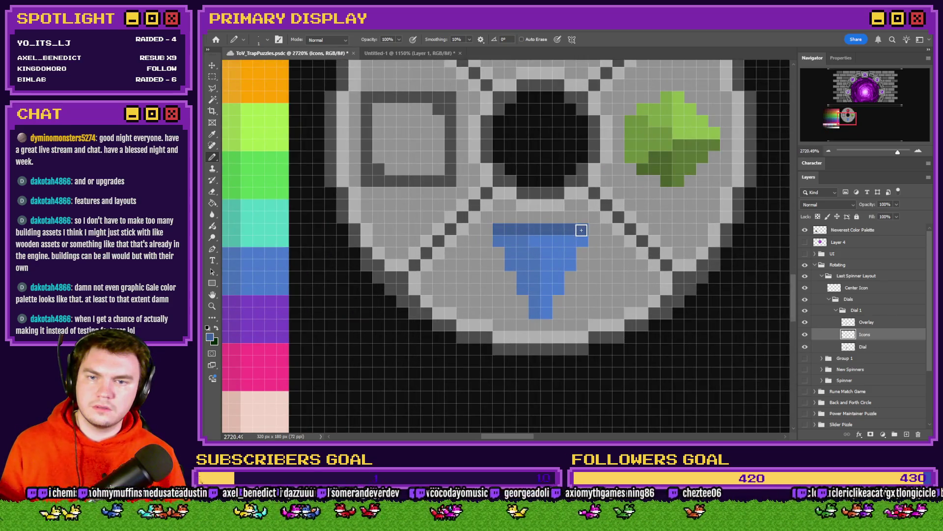
pyautogui.click(539, 242)
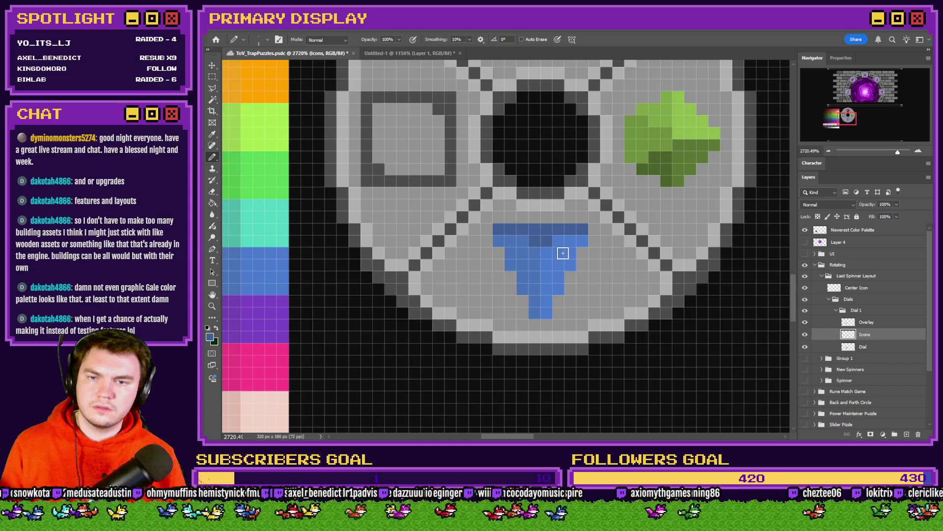
pyautogui.moveTo(556, 246)
pyautogui.mouseDown()
pyautogui.moveTo(526, 240)
pyautogui.moveTo(560, 242)
pyautogui.mouseUp()
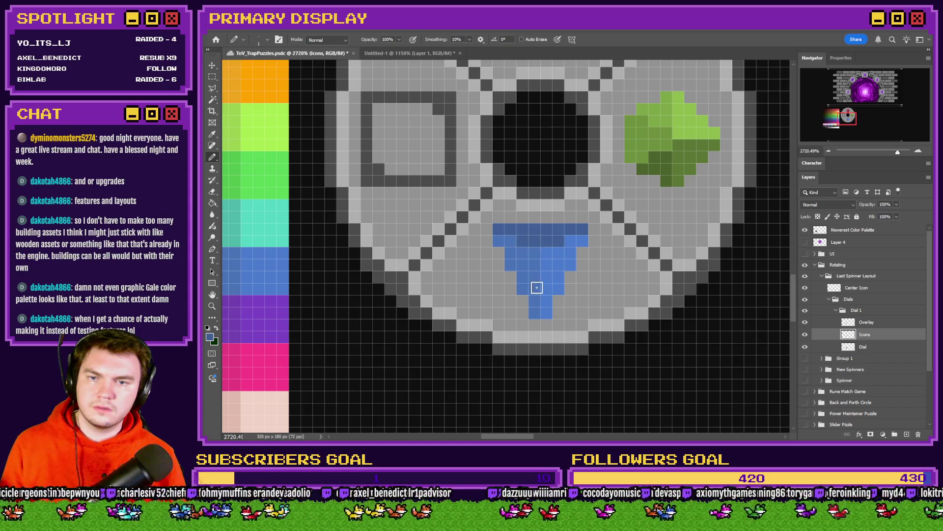
pyautogui.scroll(-5, 544, 270)
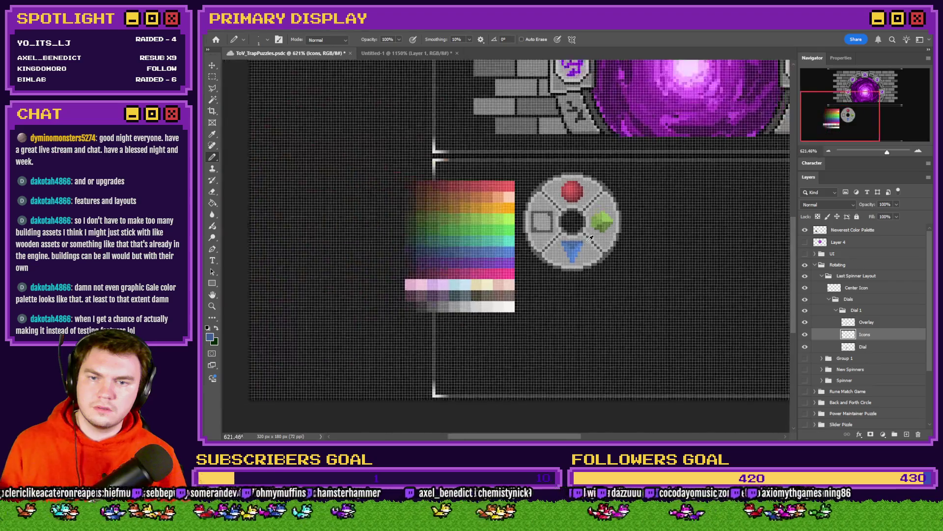
pyautogui.scroll(-2, 585, 239)
pyautogui.scroll(3, 560, 251)
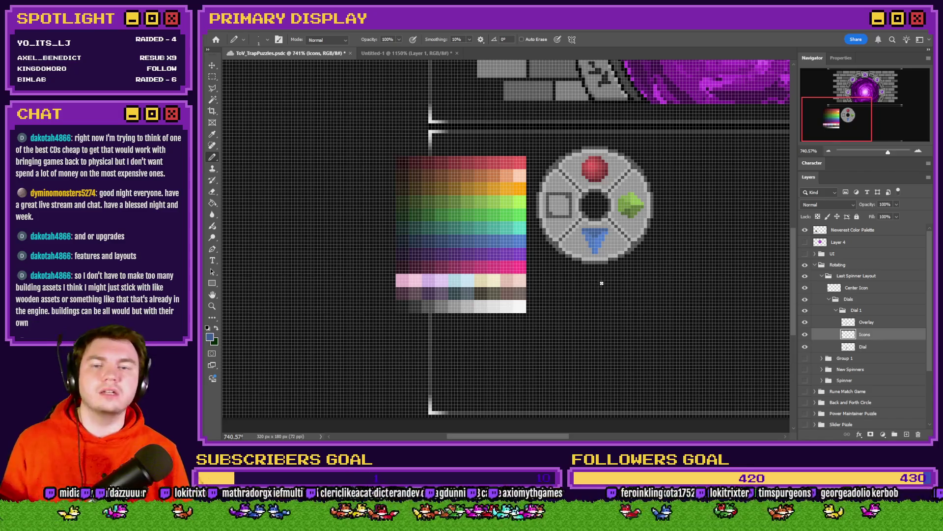
pyautogui.scroll(3, 508, 251)
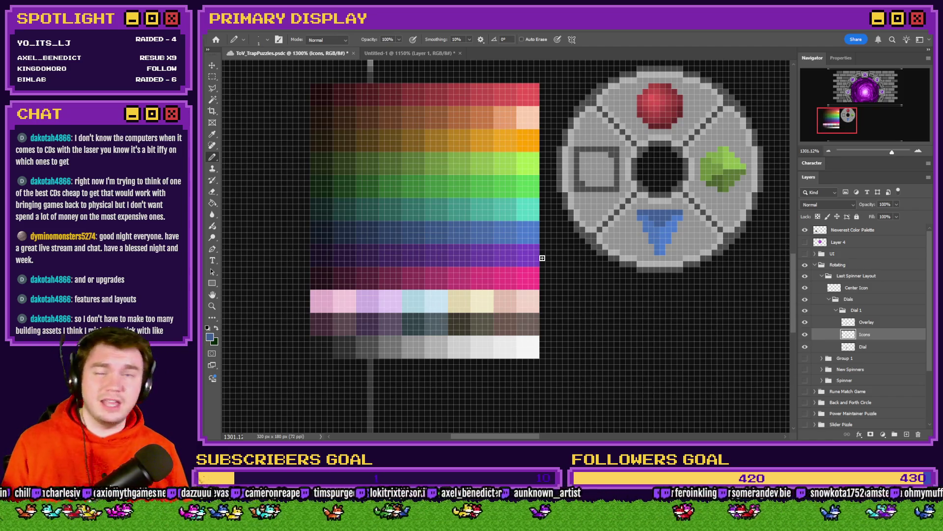
pyautogui.scroll(2, 532, 273)
# Paint every grey pixel of the left dial square palette purple, then sample other purple shades.
pyautogui.keyDown('alt'); pyautogui.click(529, 278); pyautogui.keyUp('alt')
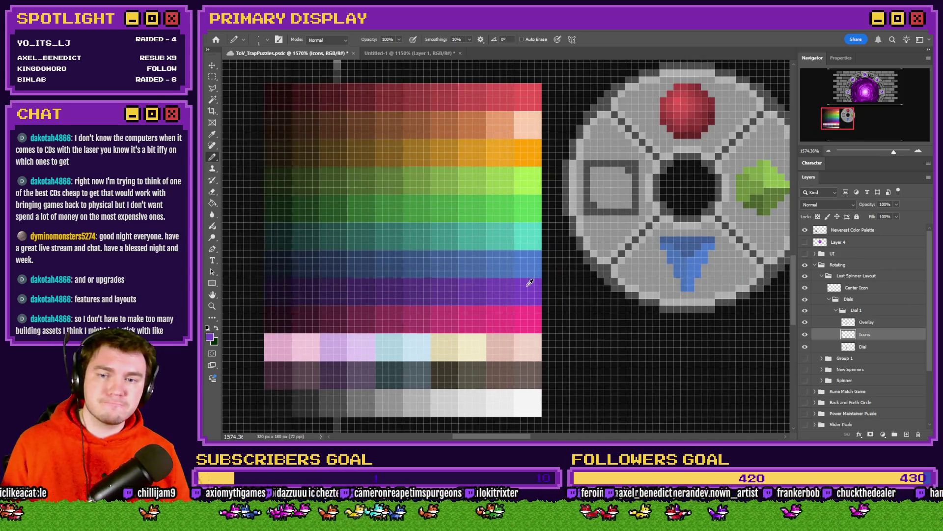
pyautogui.moveTo(587, 162)
pyautogui.mouseDown()
pyautogui.moveTo(587, 211)
pyautogui.moveTo(633, 209)
pyautogui.moveTo(635, 167)
pyautogui.moveTo(600, 165)
pyautogui.moveTo(592, 194)
pyautogui.moveTo(622, 174)
pyautogui.moveTo(617, 181)
pyautogui.moveTo(600, 169)
pyautogui.moveTo(627, 204)
pyautogui.mouseUp()
pyautogui.click(600, 198)
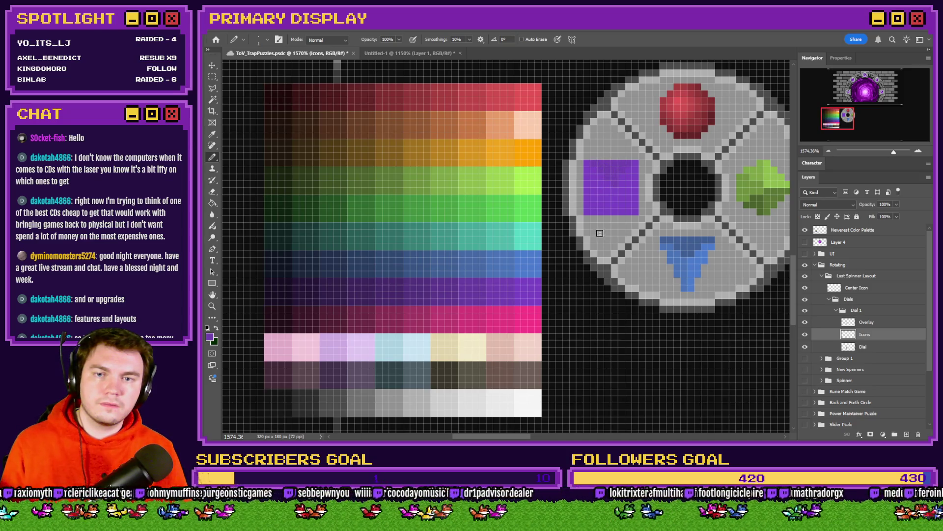
pyautogui.keyDown('alt'); pyautogui.click(492, 288); pyautogui.keyUp('alt')
pyautogui.moveTo(492, 289); pyautogui.dragTo(473, 291)
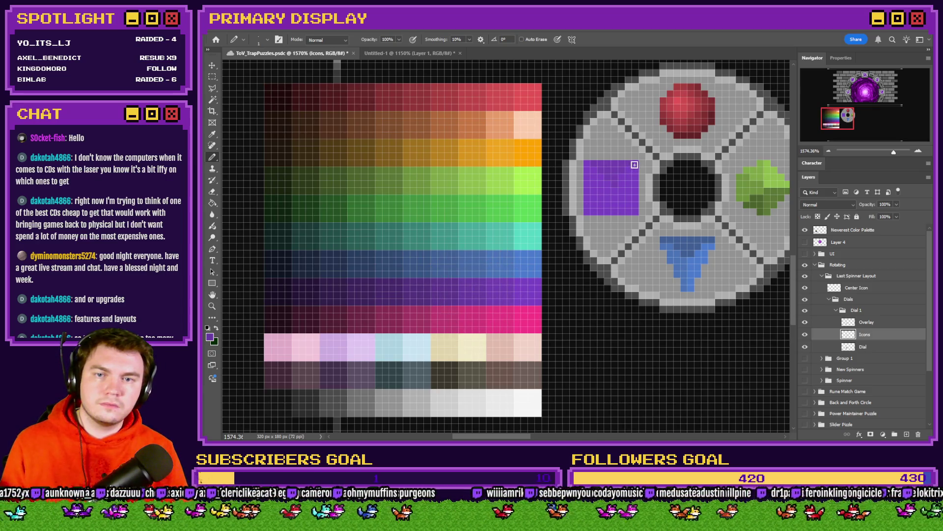
# Compare palette purples, then draw a stepped diagonal darker purple line inside the square.
pyautogui.scroll(3, 637, 164)
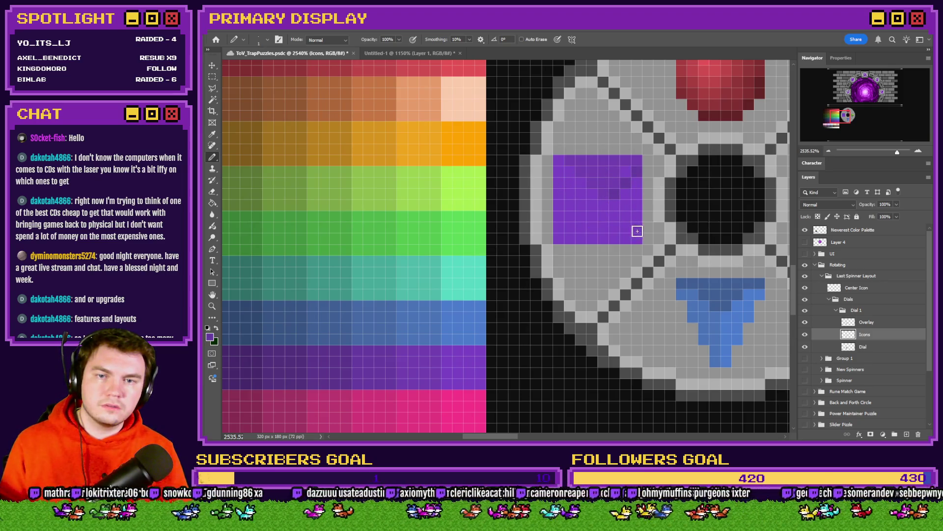
pyautogui.keyDown('alt'); pyautogui.click(613, 173); pyautogui.keyUp('alt')
pyautogui.scroll(-5, 627, 200)
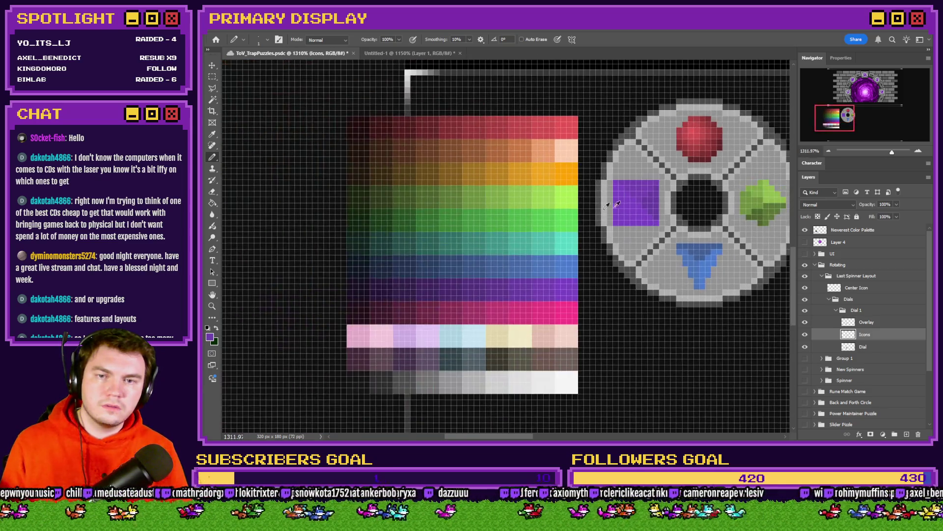
pyautogui.scroll(3, 535, 288)
pyautogui.keyDown('alt'); pyautogui.click(683, 182); pyautogui.keyUp('alt')
pyautogui.keyDown('alt'); pyautogui.click(542, 311); pyautogui.keyUp('alt')
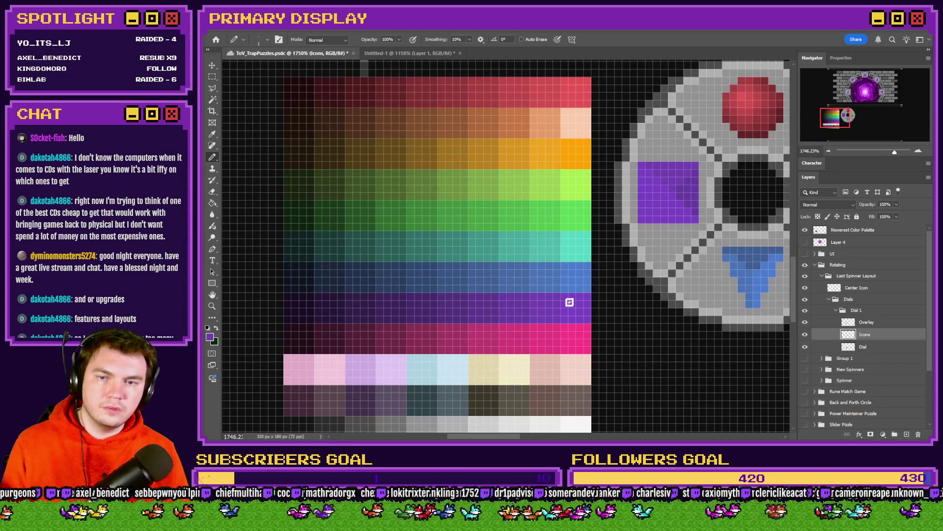
pyautogui.keyDown('alt'); pyautogui.click(573, 313); pyautogui.keyUp('alt')
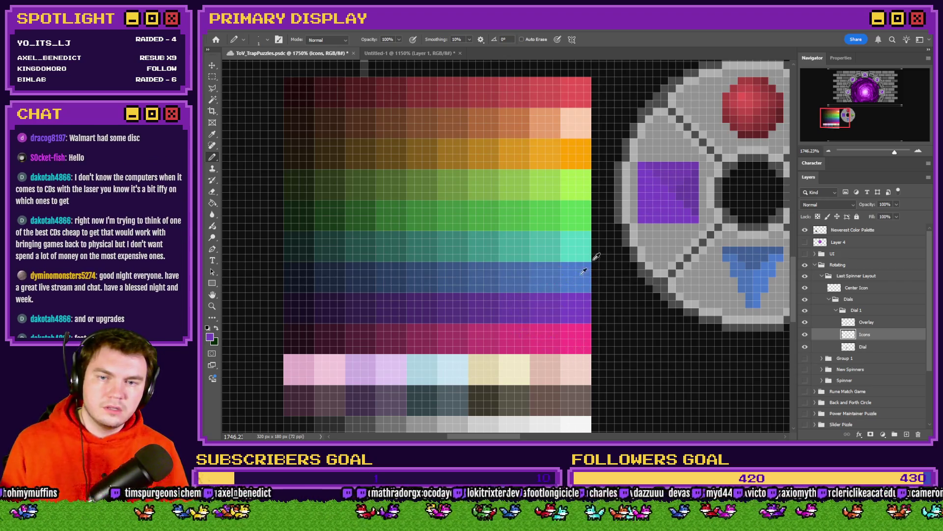
pyautogui.moveTo(558, 294)
pyautogui.mouseDown()
pyautogui.moveTo(522, 308)
pyautogui.moveTo(513, 301)
pyautogui.mouseUp()
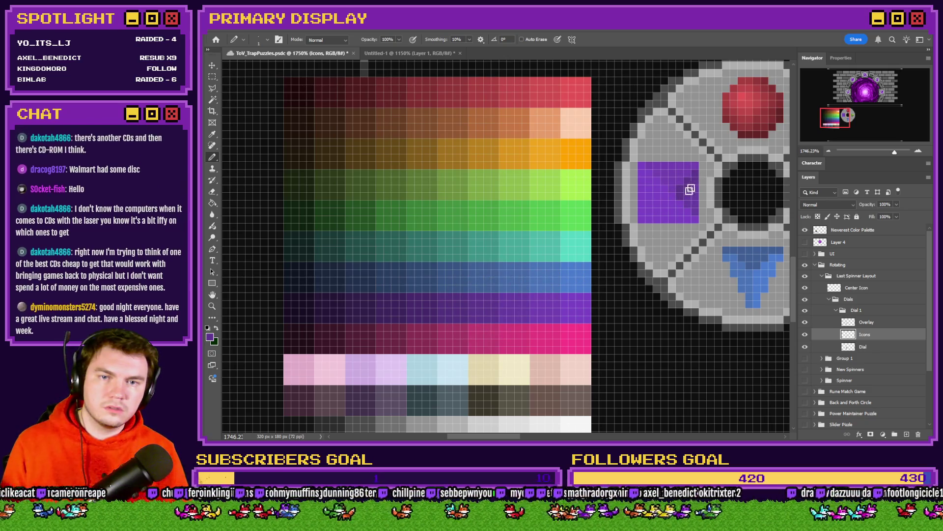
pyautogui.moveTo(548, 295); pyautogui.dragTo(487, 308)
pyautogui.scroll(1, 680, 197)
pyautogui.scroll(1, 680, 197)
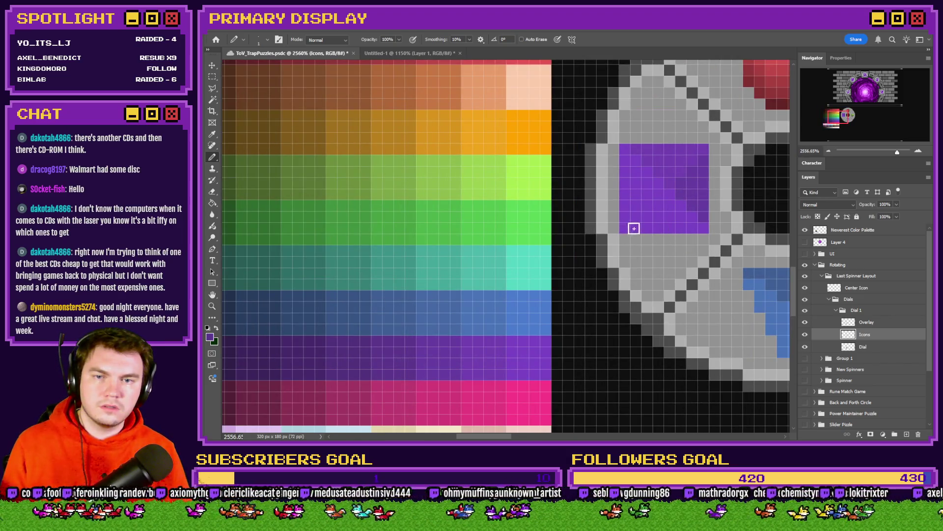
pyautogui.moveTo(646, 217)
pyautogui.mouseDown()
pyautogui.moveTo(657, 204)
pyautogui.moveTo(692, 216)
pyautogui.moveTo(654, 223)
pyautogui.moveTo(671, 204)
pyautogui.moveTo(667, 226)
pyautogui.mouseUp()
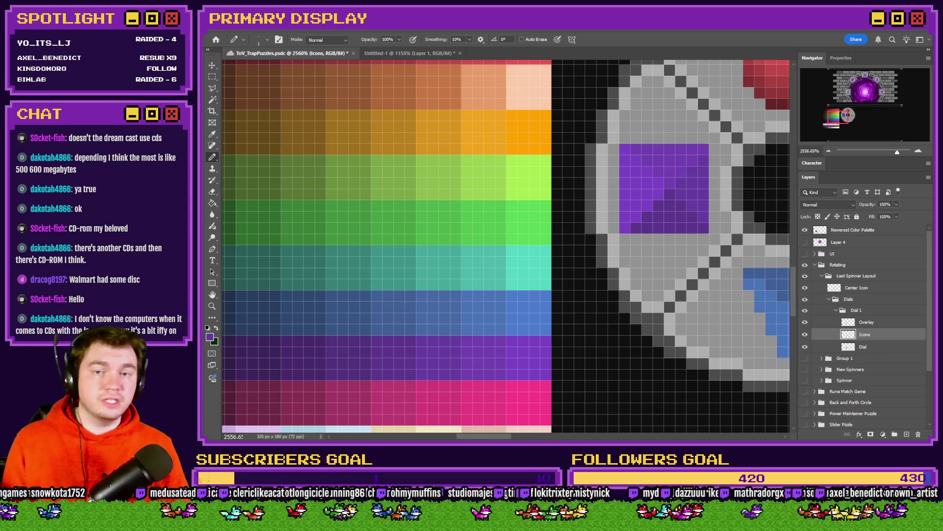
# Erase the four corner pixels of the purple gem square, then switch to the Pencil tool.
pyautogui.click(212, 191)
pyautogui.click(625, 148)
pyautogui.click(703, 149)
pyautogui.click(703, 228)
pyautogui.click(624, 228)
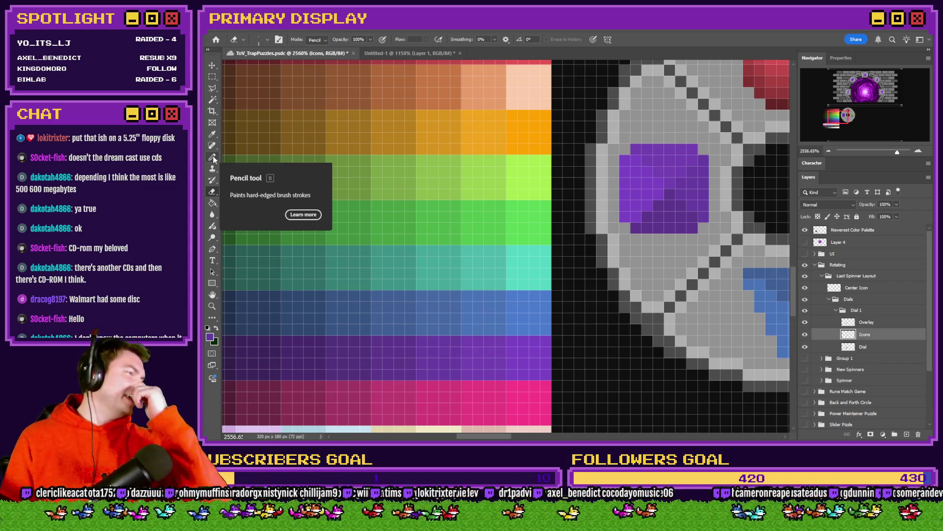
pyautogui.click(213, 155)
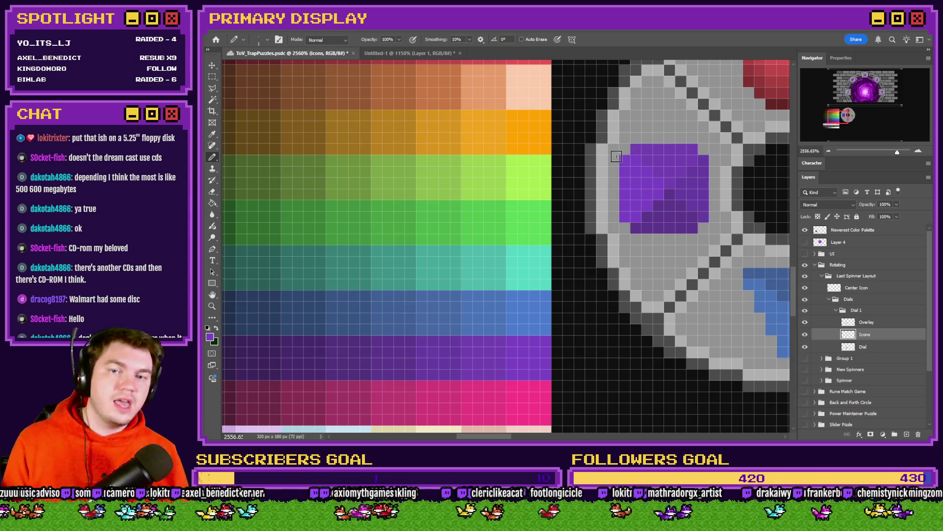
# Sample a darker purple from the palette and shade the gem's lower-right pixels with it.
pyautogui.keyDown('alt'); pyautogui.click(649, 192); pyautogui.keyUp('alt')
pyautogui.keyDown('alt'); pyautogui.click(528, 362); pyautogui.keyUp('alt')
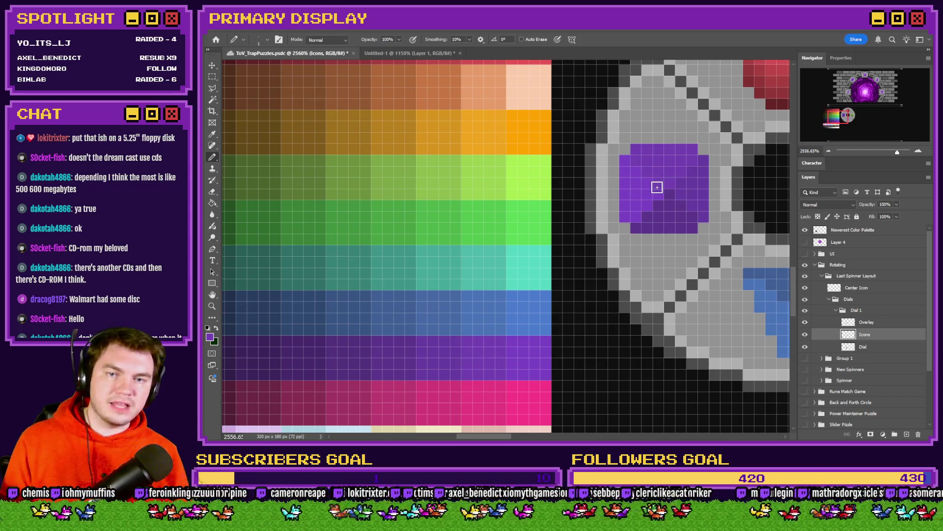
pyautogui.keyDown('alt'); pyautogui.click(448, 348); pyautogui.keyUp('alt')
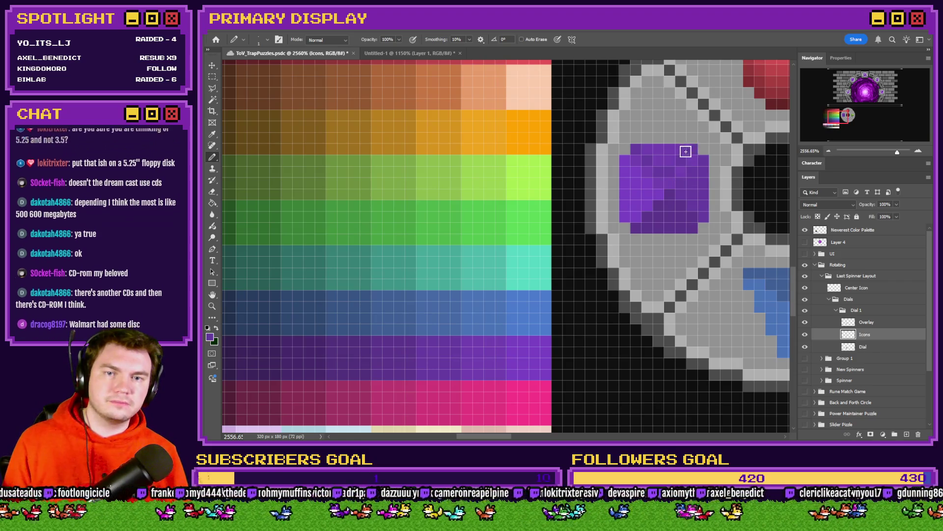
pyautogui.moveTo(453, 357); pyautogui.dragTo(530, 359)
pyautogui.keyDown('alt'); pyautogui.click(538, 368); pyautogui.keyUp('alt')
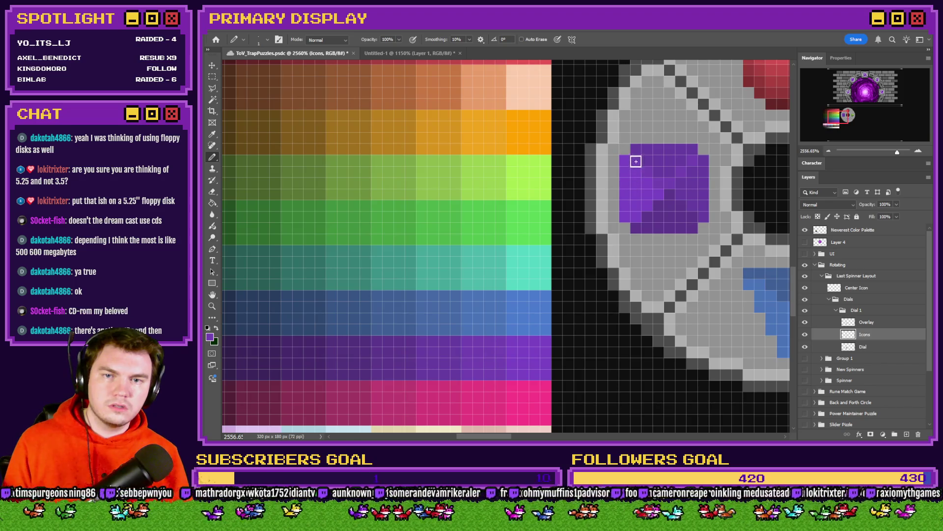
pyautogui.keyDown('alt'); pyautogui.click(455, 349); pyautogui.keyUp('alt')
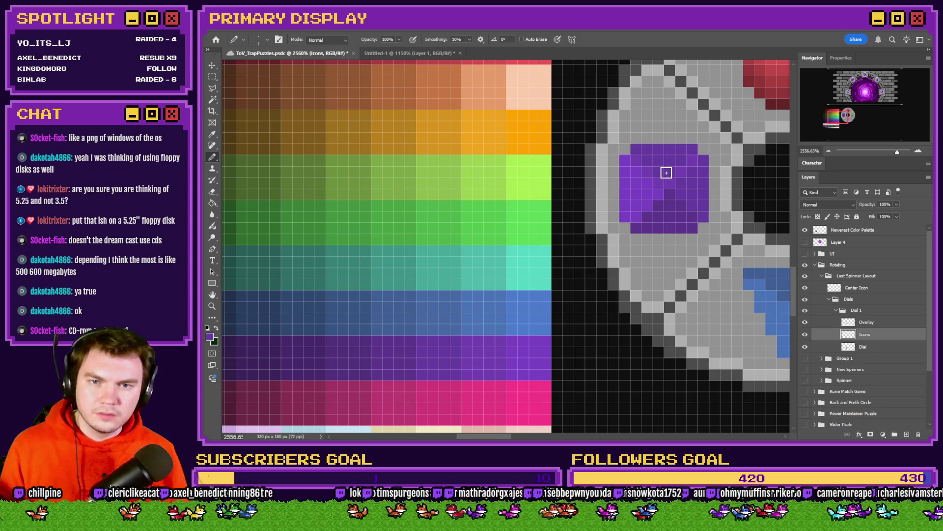
pyautogui.keyDown('alt'); pyautogui.click(451, 352); pyautogui.keyUp('alt')
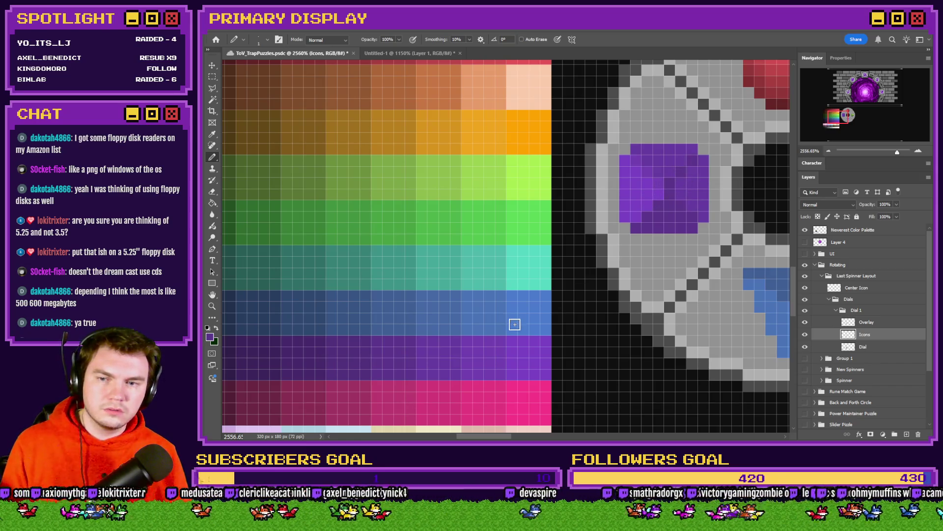
pyautogui.keyDown('alt'); pyautogui.moveTo(426, 358); pyautogui.dragTo(358, 358); pyautogui.keyUp('alt')
pyautogui.moveTo(651, 198)
pyautogui.mouseDown()
pyautogui.moveTo(695, 182)
pyautogui.moveTo(700, 213)
pyautogui.mouseUp()
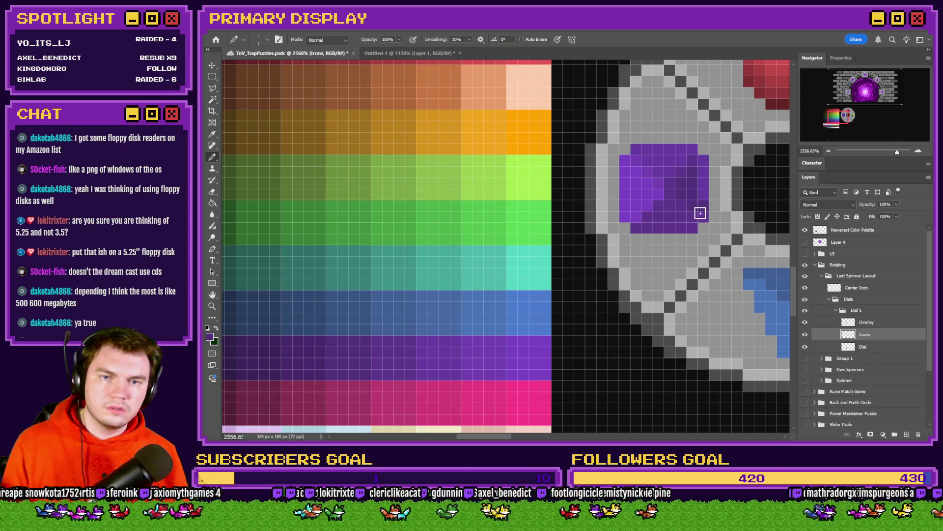
# Repaint the gem's bottom row and one more pixel in dark purple from the palette.
pyautogui.keyDown('alt'); pyautogui.moveTo(375, 361); pyautogui.dragTo(272, 352); pyautogui.keyUp('alt')
pyautogui.moveTo(637, 226)
pyautogui.mouseDown()
pyautogui.moveTo(685, 227)
pyautogui.moveTo(665, 210)
pyautogui.moveTo(644, 218)
pyautogui.mouseUp()
pyautogui.keyDown('alt'); pyautogui.click(242, 357); pyautogui.keyUp('alt')
pyautogui.click(636, 216)
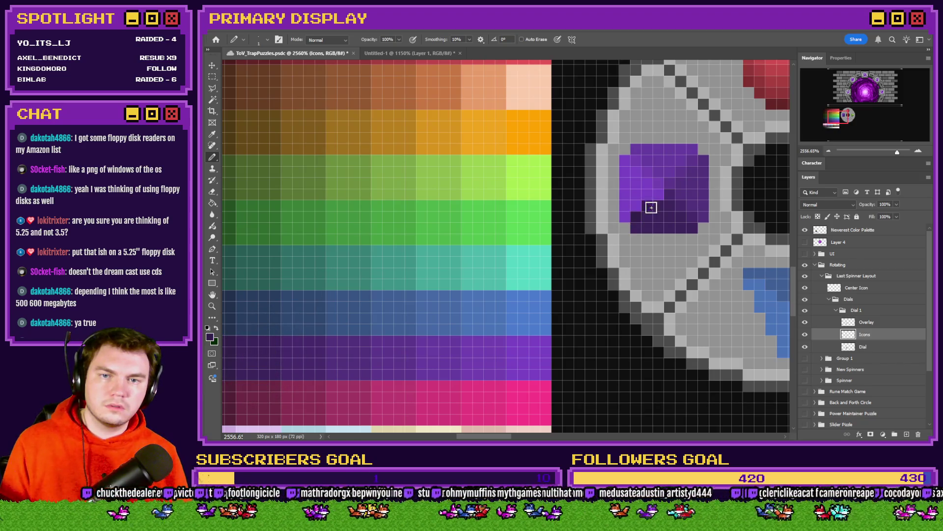
pyautogui.scroll(-10, 680, 248)
pyautogui.scroll(8, 641, 255)
# Select the purple gem and rotate it 90° with Free Transform.
pyautogui.press('m')
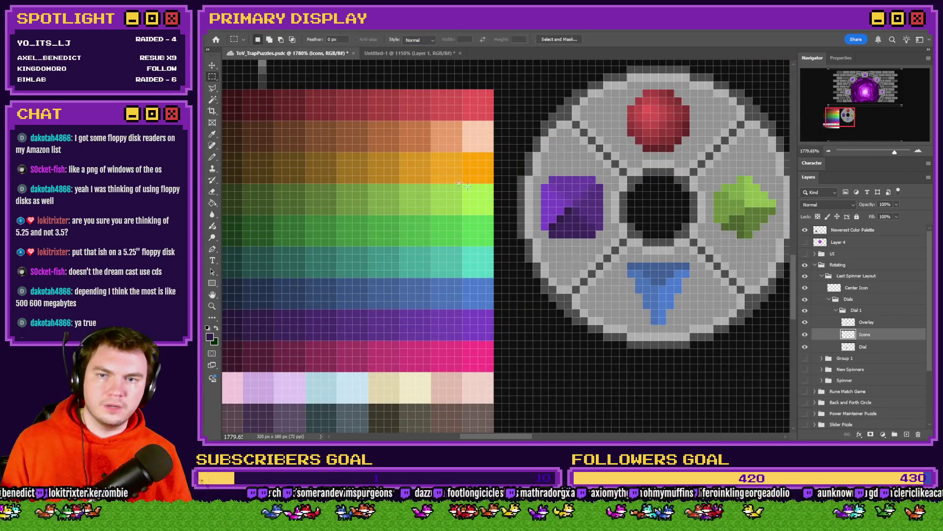
pyautogui.moveTo(604, 176)
pyautogui.mouseDown()
pyautogui.moveTo(528, 211)
pyautogui.moveTo(541, 238)
pyautogui.mouseUp()
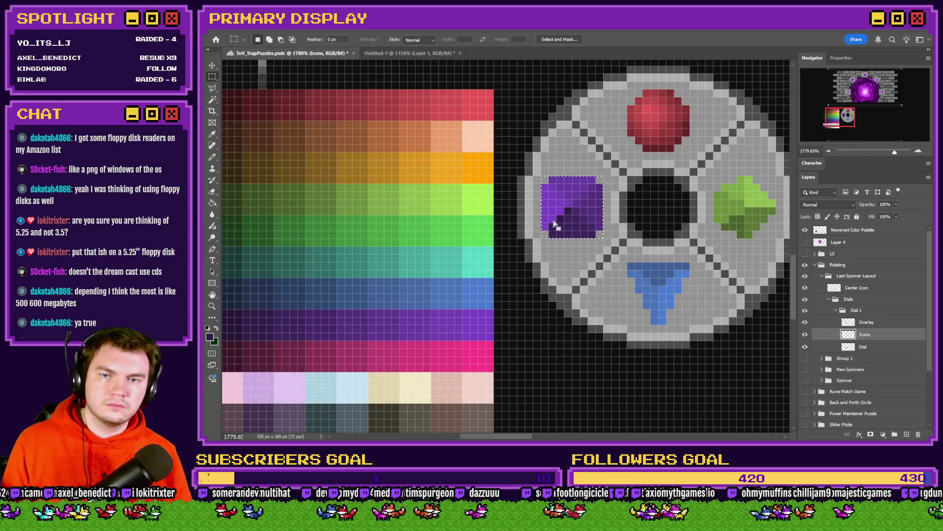
pyautogui.rightClick(555, 224)
pyautogui.click(573, 311)
pyautogui.moveTo(576, 167); pyautogui.dragTo(516, 194)
pyautogui.press('Return')
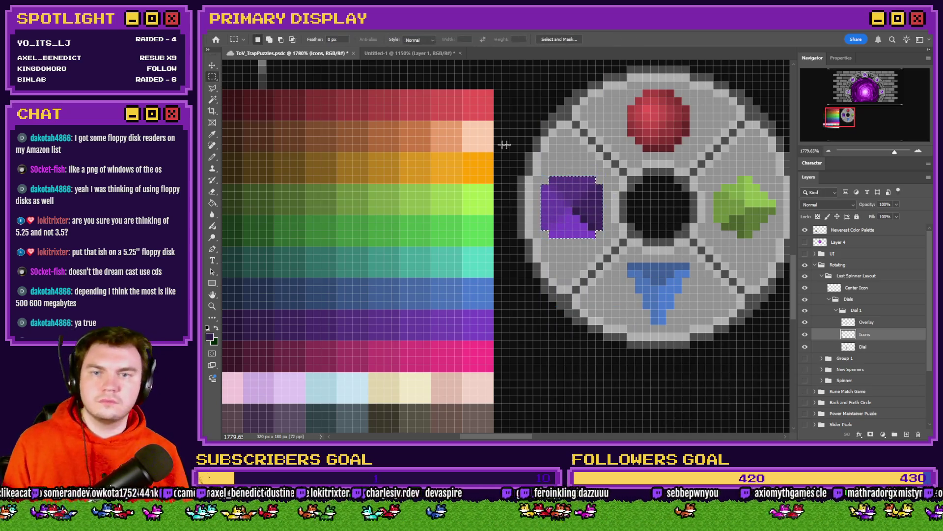
pyautogui.scroll(-5, 542, 256)
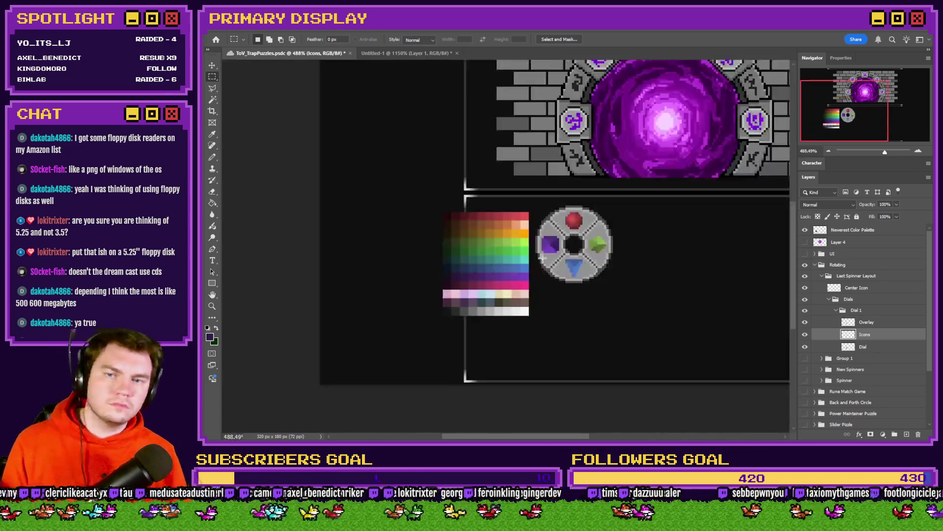
pyautogui.scroll(-2, 543, 257)
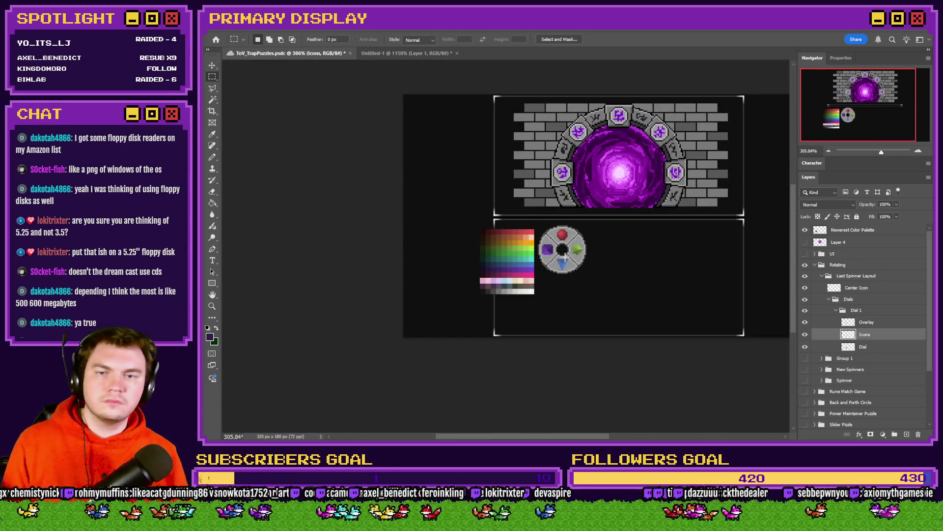
pyautogui.scroll(1, 562, 256)
pyautogui.scroll(1, 563, 256)
pyautogui.scroll(-1, 581, 313)
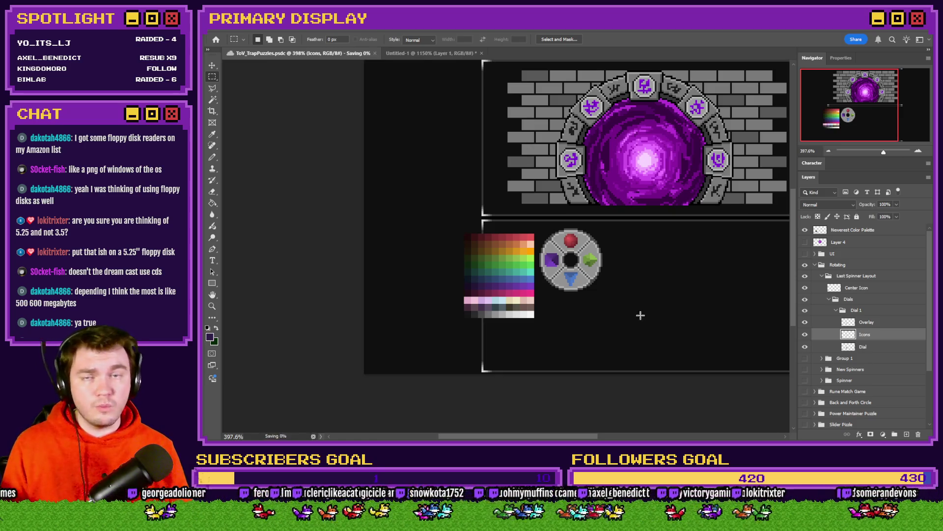
# Move the colour palette layer up beside the portal scene.
pyautogui.click(862, 320)
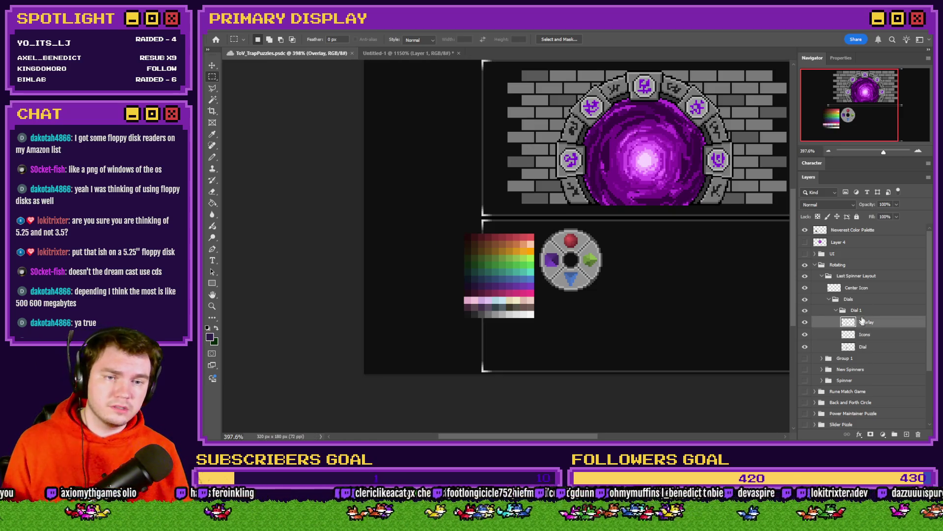
pyautogui.click(872, 231)
pyautogui.moveTo(582, 298)
pyautogui.mouseDown()
pyautogui.moveTo(539, 239)
pyautogui.moveTo(517, 161)
pyautogui.mouseUp()
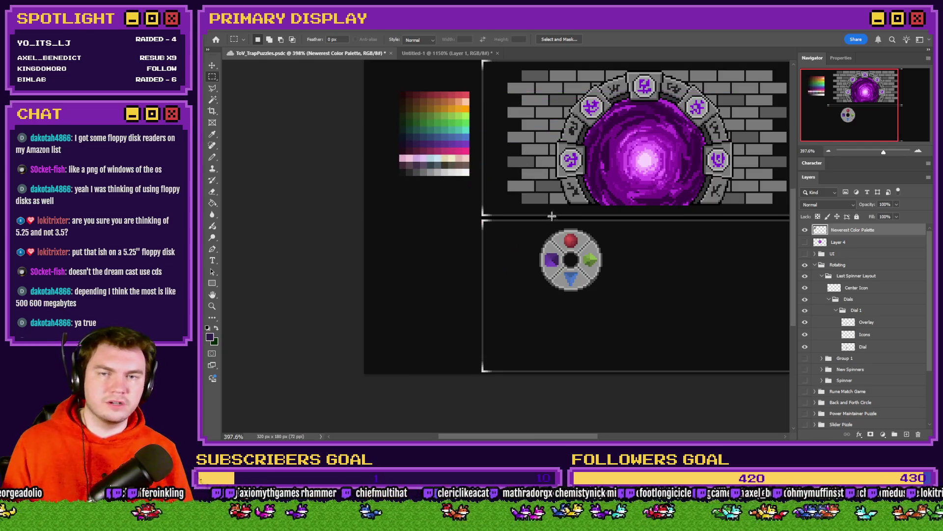
pyautogui.scroll(5, 571, 260)
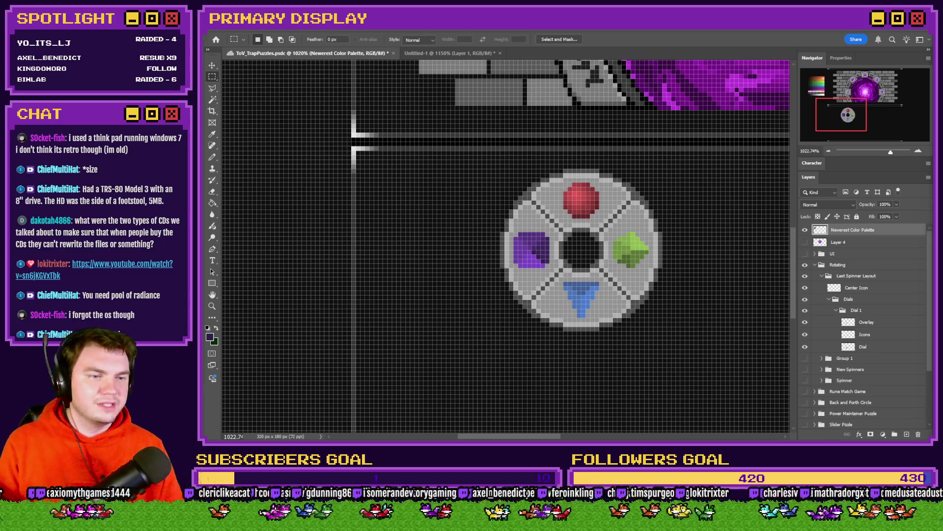
# Save ToV_TrapPuzzles and fit the whole document in view.
pyautogui.hotkey('ctrl', 's')
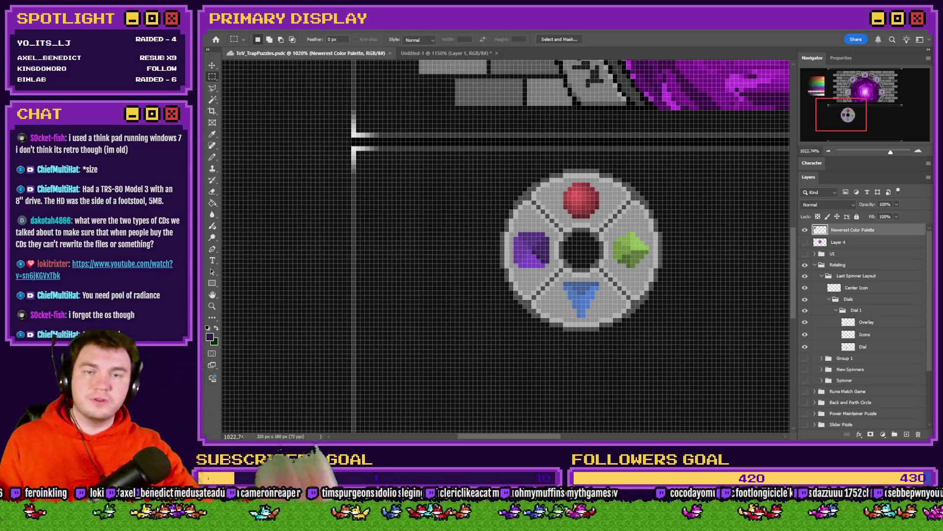
pyautogui.hotkey('ctrl', '0')
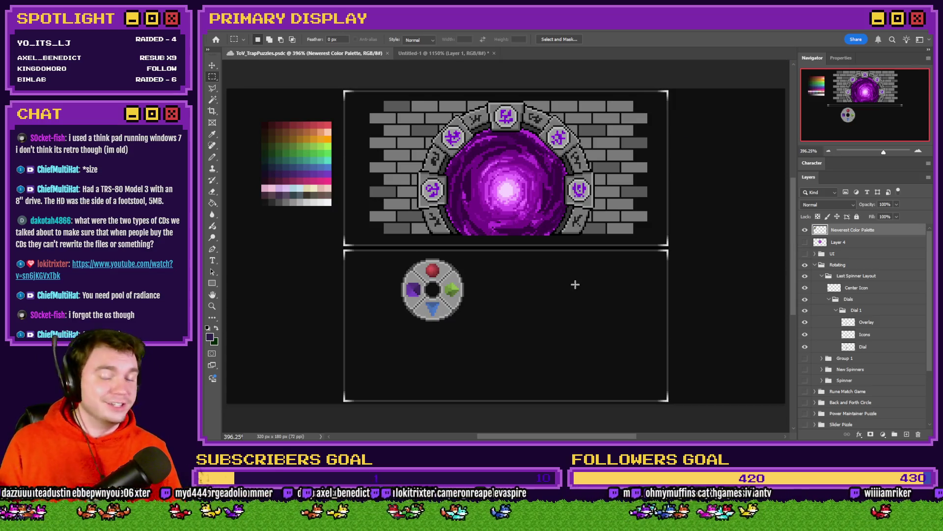
pyautogui.scroll(5, 412, 290)
pyautogui.press('b')
pyautogui.keyDown('ctrl'); pyautogui.click(392, 306); pyautogui.keyUp('ctrl')
pyautogui.press('m')
pyautogui.scroll(-5, 576, 255)
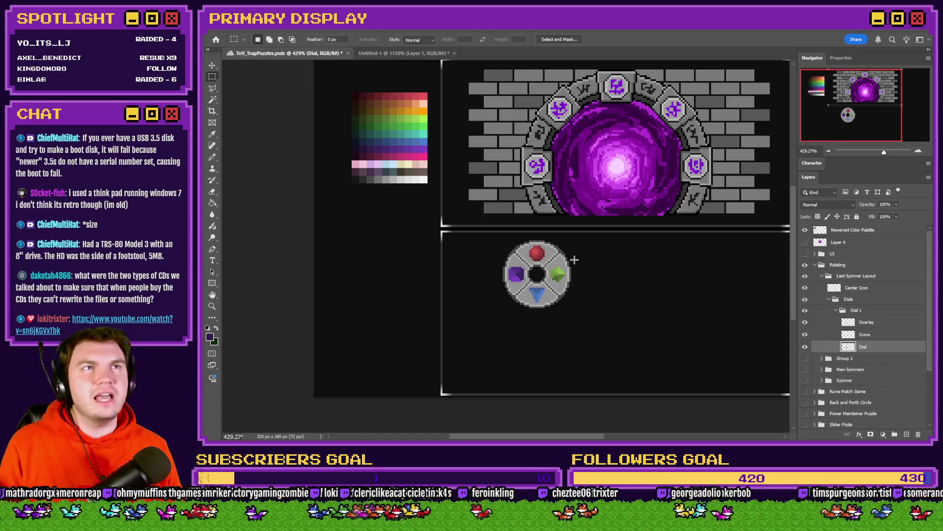
pyautogui.moveTo(651, 252); pyautogui.dragTo(619, 286)
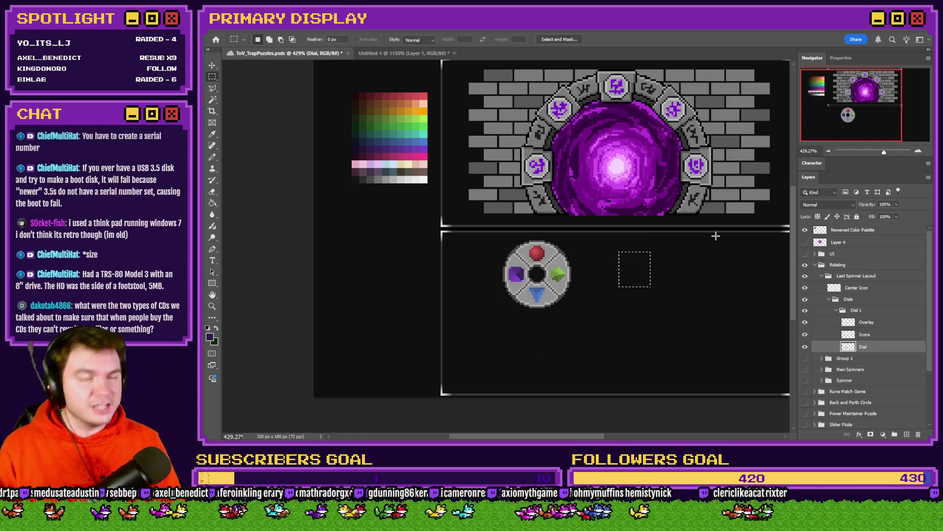
pyautogui.click(394, 54)
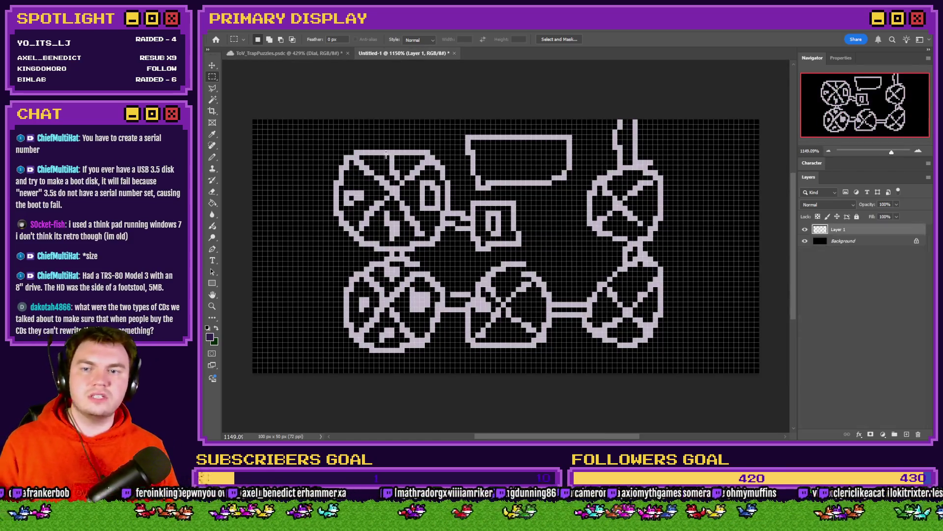
pyautogui.click(285, 53)
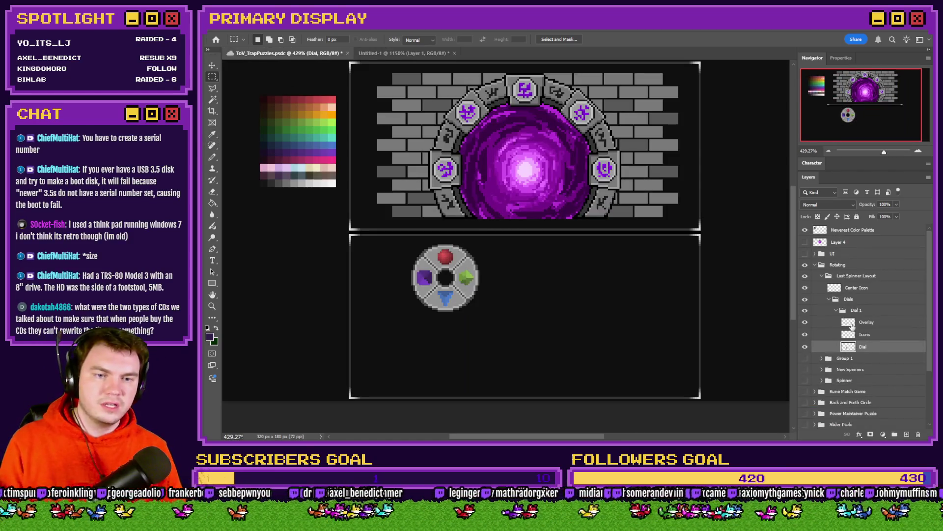
pyautogui.click(837, 310)
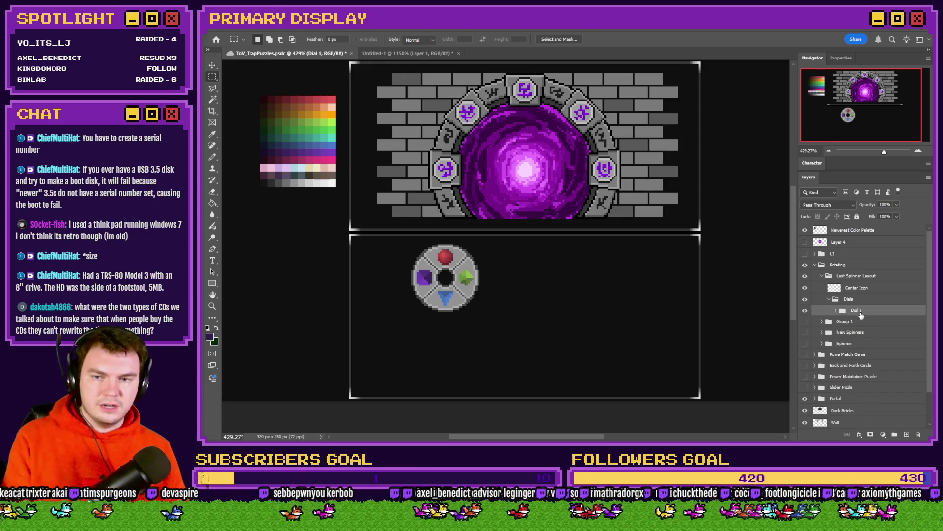
# Duplicate the Dial 1 group, keep Dial 1 above its copy, and shift it right.
pyautogui.hotkey('ctrl', 'j')
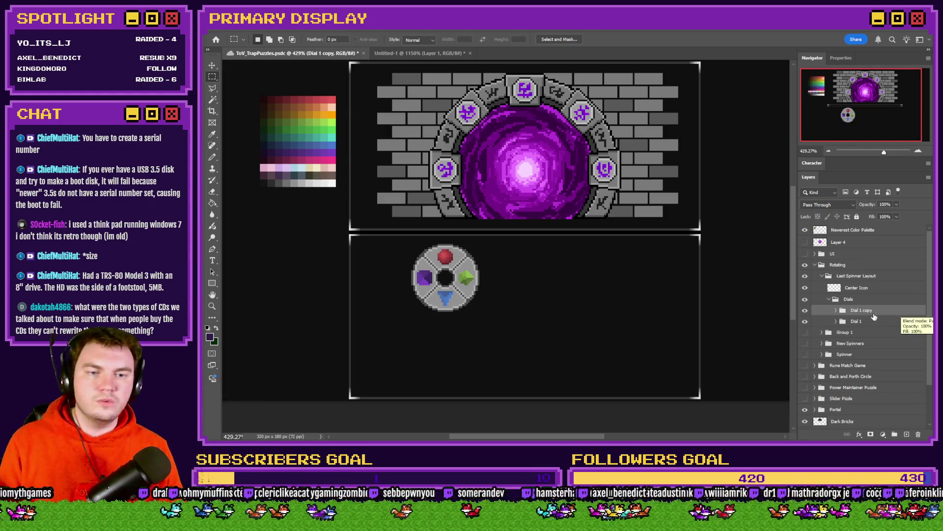
pyautogui.moveTo(877, 322); pyautogui.dragTo(882, 315)
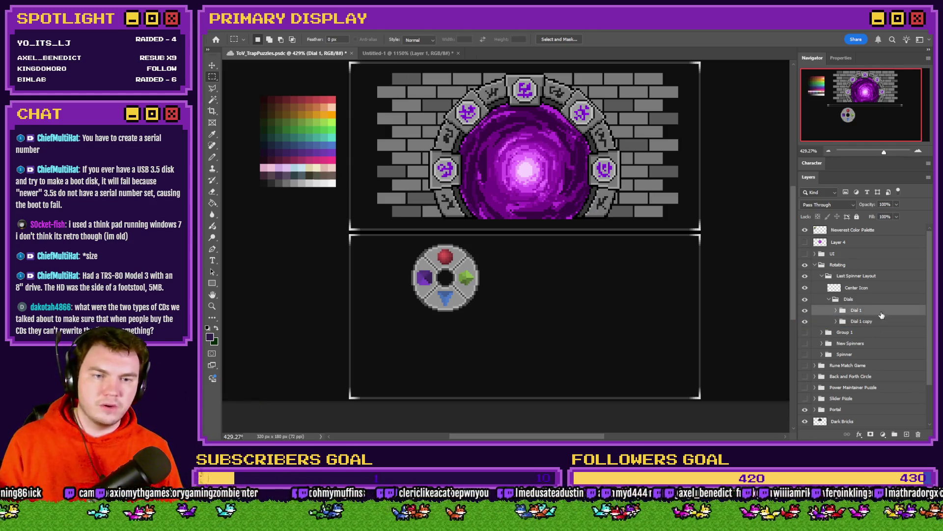
pyautogui.scroll(4, 493, 261)
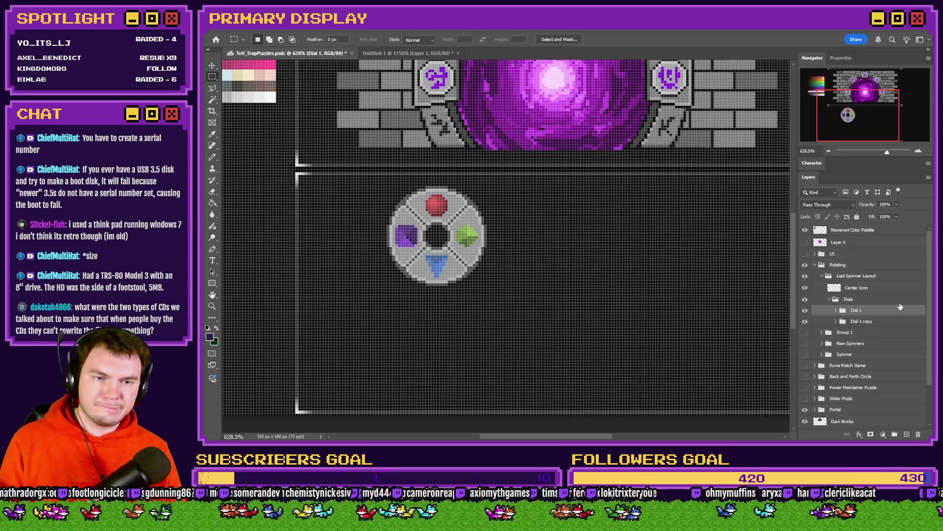
pyautogui.moveTo(494, 255)
pyautogui.mouseDown()
pyautogui.moveTo(530, 283)
pyautogui.moveTo(610, 268)
pyautogui.moveTo(607, 236)
pyautogui.moveTo(599, 245)
pyautogui.mouseUp()
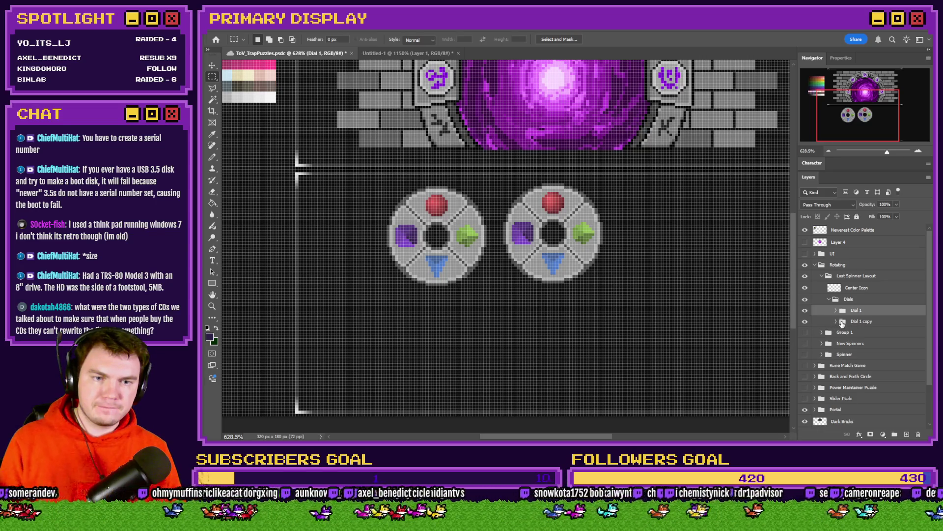
# Rename the copy 'Dial 2' and move it down and left of the original.
pyautogui.doubleClick(860, 321)
pyautogui.moveTo(860, 321); pyautogui.dragTo(892, 326)
pyautogui.write('2')
pyautogui.press('Return')
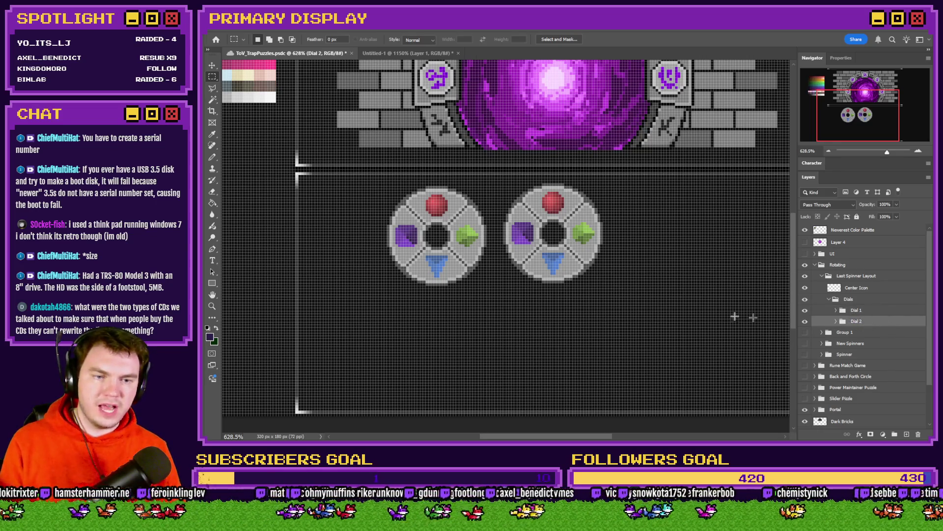
pyautogui.moveTo(441, 232)
pyautogui.mouseDown()
pyautogui.moveTo(556, 230)
pyautogui.moveTo(486, 290)
pyautogui.moveTo(444, 349)
pyautogui.mouseUp()
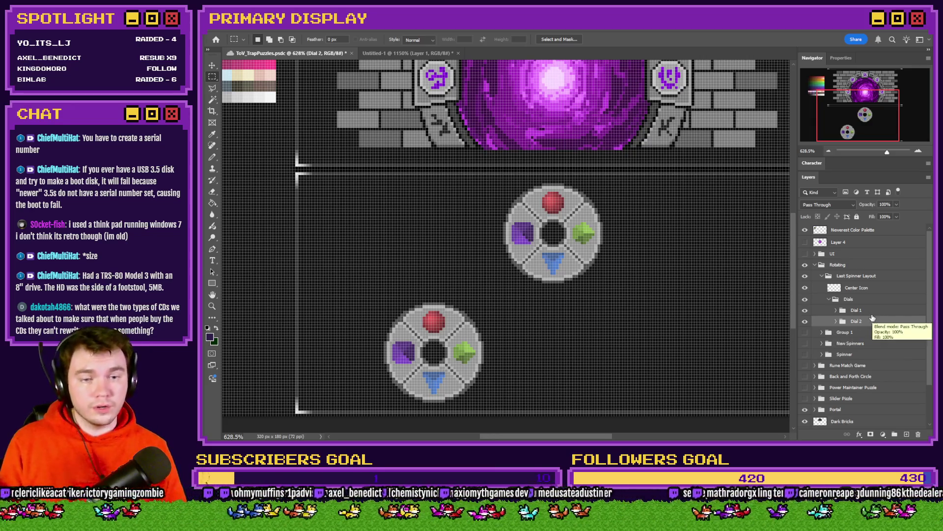
# Move Dial 1 to the upper left and the lower dial to the right, diagonally apart.
pyautogui.click(842, 308)
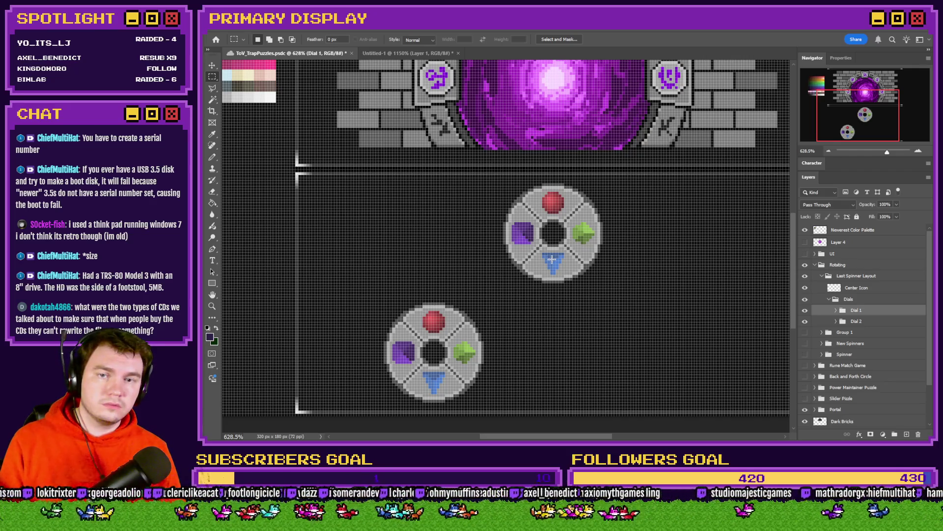
pyautogui.moveTo(566, 250); pyautogui.dragTo(450, 249)
pyautogui.moveTo(465, 309)
pyautogui.mouseDown()
pyautogui.moveTo(604, 309)
pyautogui.moveTo(584, 310)
pyautogui.mouseUp()
pyautogui.click(842, 310)
pyautogui.moveTo(541, 249)
pyautogui.mouseDown()
pyautogui.moveTo(590, 267)
pyautogui.moveTo(659, 347)
pyautogui.moveTo(647, 381)
pyautogui.moveTo(629, 260)
pyautogui.moveTo(645, 251)
pyautogui.moveTo(530, 251)
pyautogui.mouseUp()
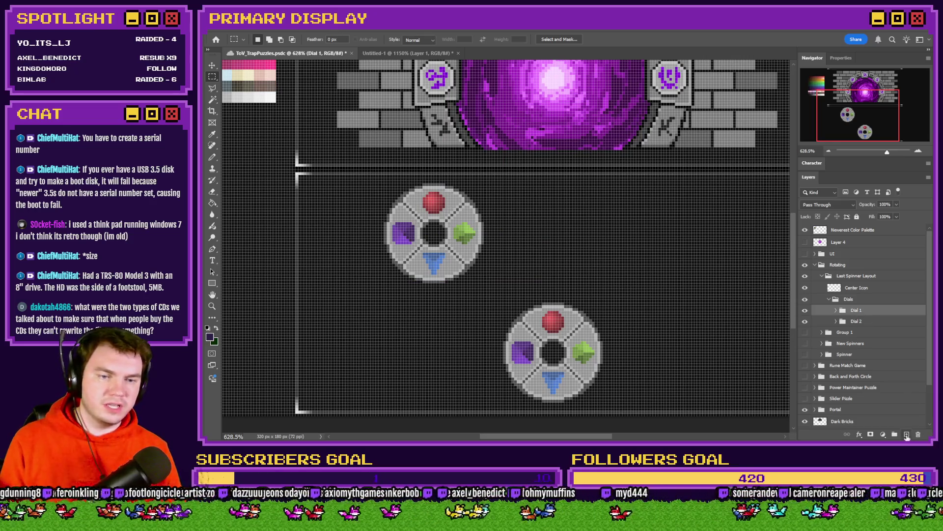
# Add a new layer beneath the dials and draw a circular selection spanning both dials.
pyautogui.click(906, 434)
pyautogui.moveTo(872, 312); pyautogui.dragTo(873, 339)
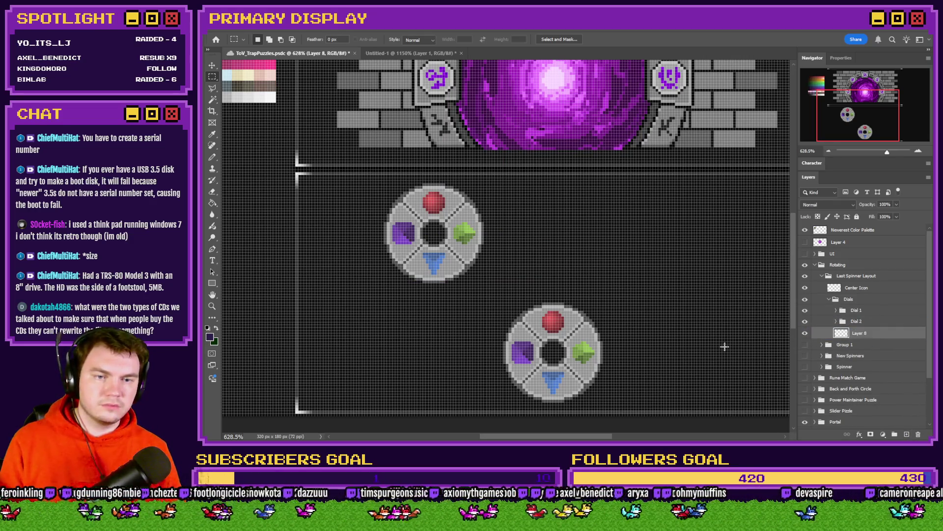
pyautogui.rightClick(212, 78)
pyautogui.click(255, 85)
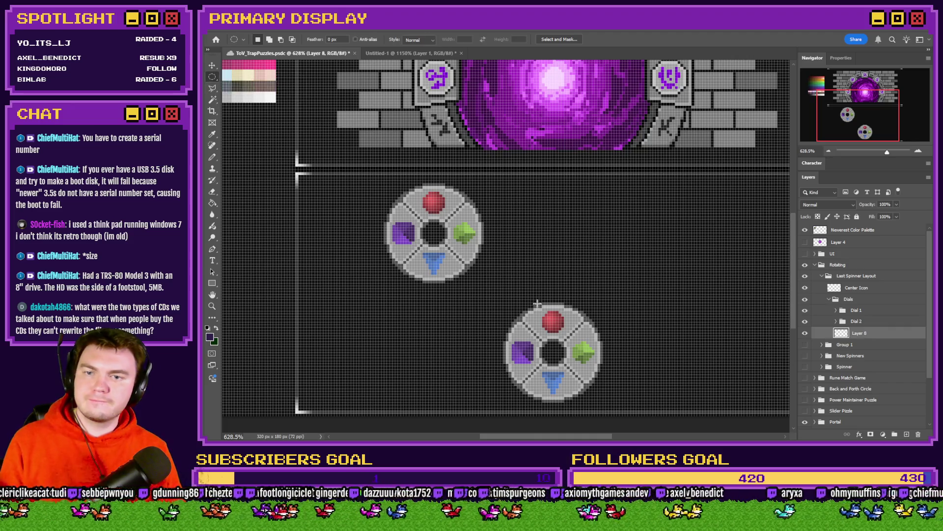
pyautogui.moveTo(597, 222); pyautogui.dragTo(439, 376)
pyautogui.moveTo(480, 344)
pyautogui.mouseDown()
pyautogui.moveTo(495, 311)
pyautogui.moveTo(472, 305)
pyautogui.moveTo(445, 322)
pyautogui.moveTo(480, 362)
pyautogui.moveTo(515, 295)
pyautogui.moveTo(522, 326)
pyautogui.moveTo(506, 330)
pyautogui.moveTo(501, 312)
pyautogui.moveTo(511, 326)
pyautogui.mouseUp()
pyautogui.scroll(5, 482, 362)
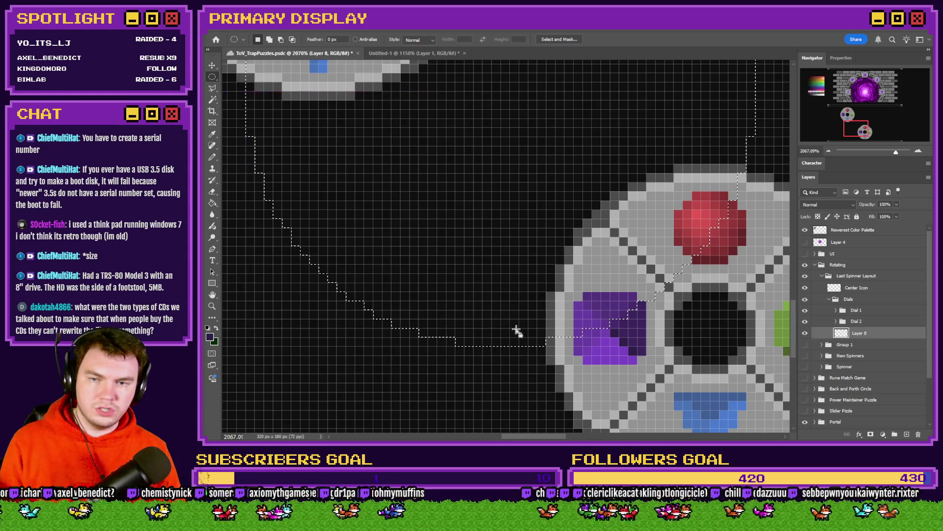
pyautogui.scroll(-3, 512, 326)
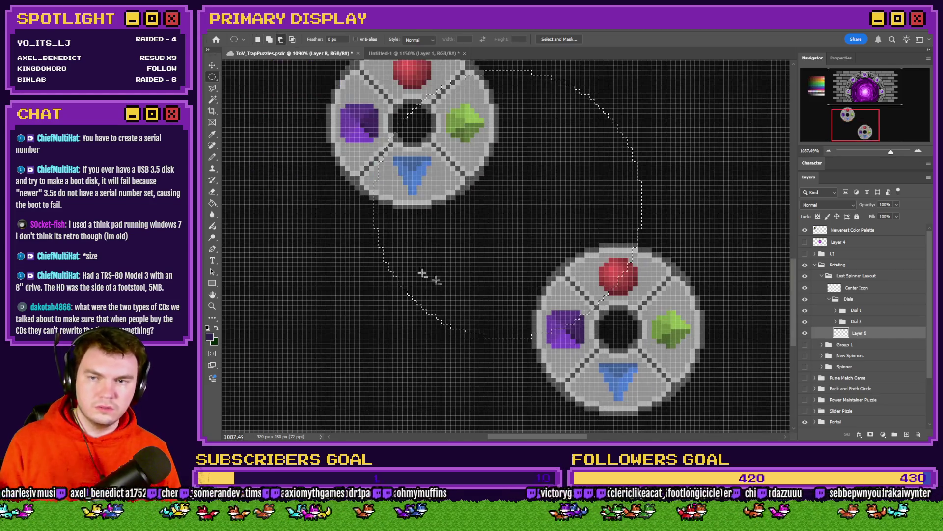
# Fill the circular selection light grey with a 20 px Pencil, then deselect.
pyautogui.click(212, 158)
pyautogui.rightClick(393, 261)
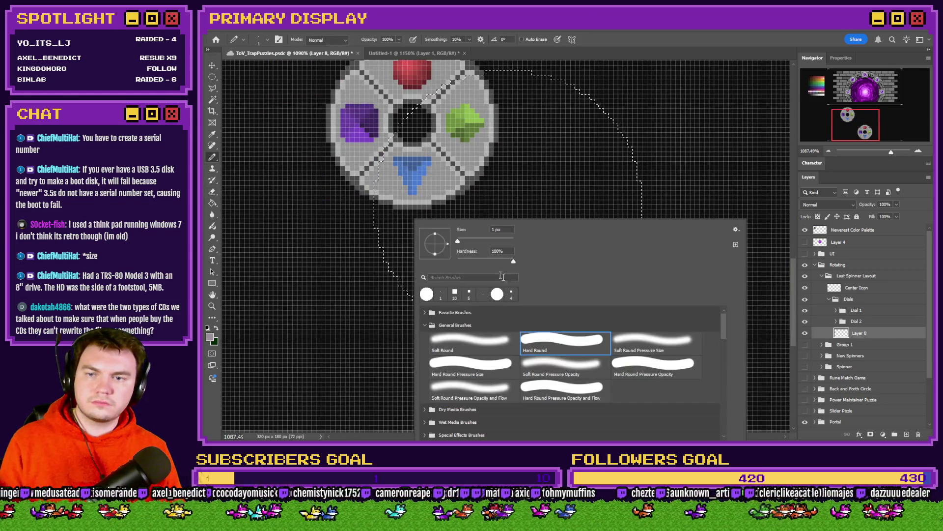
pyautogui.doubleClick(498, 229)
pyautogui.write('20')
pyautogui.press('Return')
pyautogui.moveTo(455, 204)
pyautogui.mouseDown()
pyautogui.moveTo(484, 252)
pyautogui.moveTo(659, 131)
pyautogui.mouseUp()
pyautogui.click(213, 77)
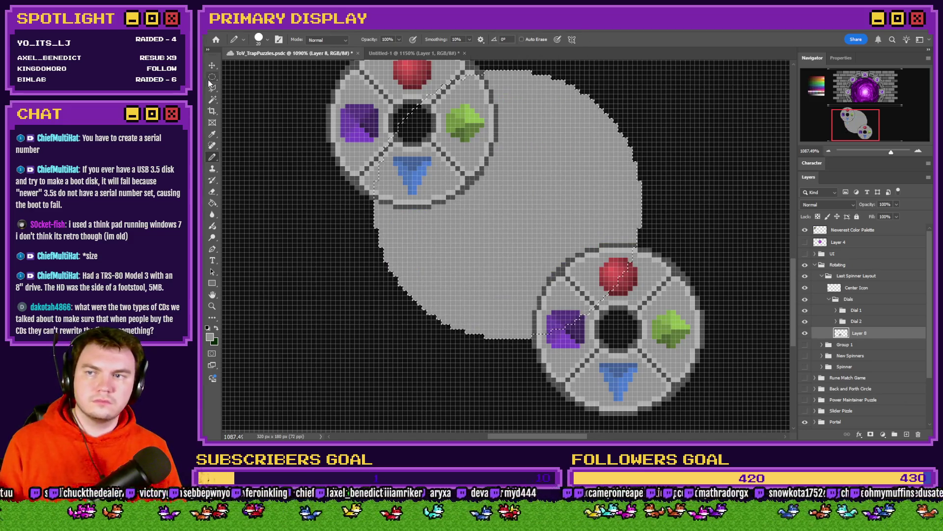
pyautogui.click(552, 166)
pyautogui.scroll(-1, 544, 171)
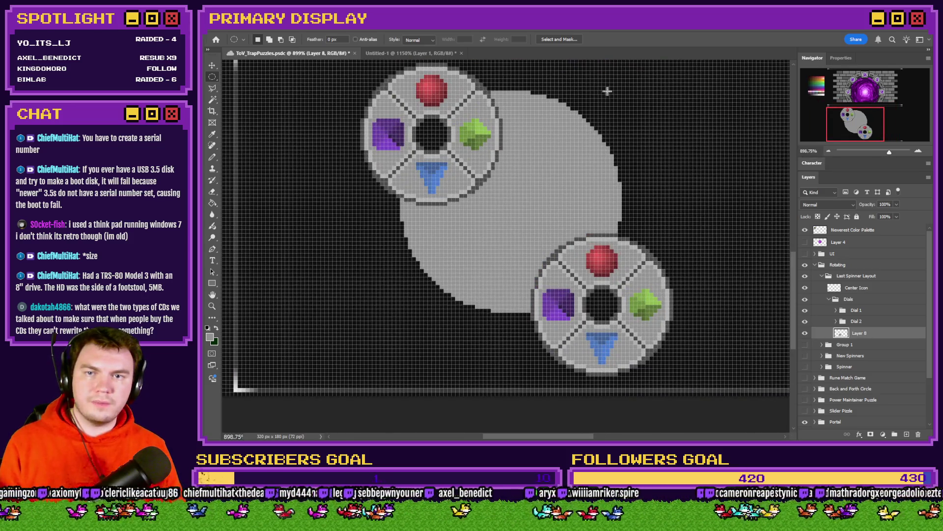
# Draw a circular selection over the grey disc and hide Dial 1 and Dial 2.
pyautogui.moveTo(622, 91)
pyautogui.mouseDown()
pyautogui.moveTo(447, 215)
pyautogui.moveTo(368, 308)
pyautogui.moveTo(423, 281)
pyautogui.mouseUp()
pyautogui.moveTo(488, 215); pyautogui.dragTo(469, 229)
pyautogui.moveTo(463, 240); pyautogui.dragTo(458, 233)
pyautogui.moveTo(804, 310); pyautogui.dragTo(805, 321)
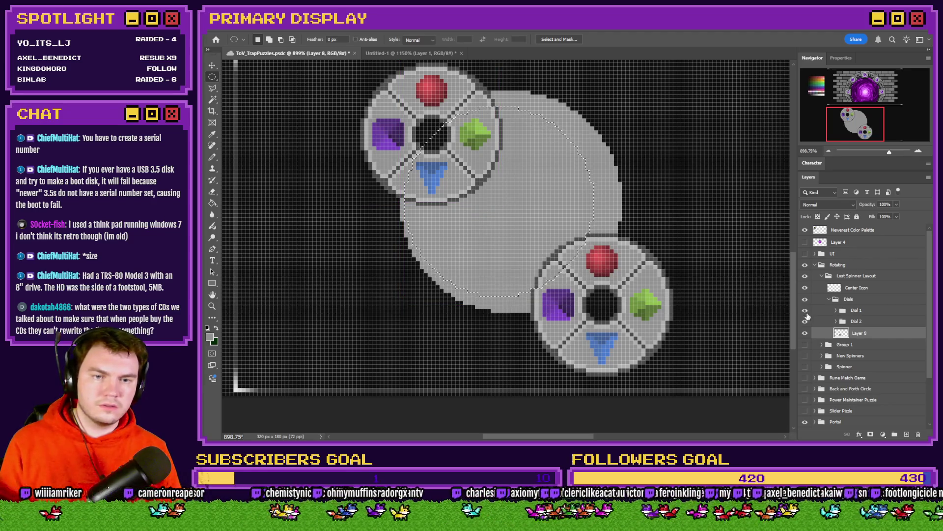
pyautogui.moveTo(414, 226)
pyautogui.mouseDown()
pyautogui.moveTo(476, 231)
pyautogui.moveTo(459, 229)
pyautogui.mouseUp()
# Redraw a 42 px circular selection centred inside the grey disc.
pyautogui.moveTo(614, 114)
pyautogui.mouseDown()
pyautogui.moveTo(411, 276)
pyautogui.moveTo(394, 301)
pyautogui.mouseUp()
pyautogui.moveTo(458, 230)
pyautogui.mouseDown()
pyautogui.moveTo(496, 230)
pyautogui.moveTo(483, 223)
pyautogui.mouseUp()
pyautogui.click(595, 130)
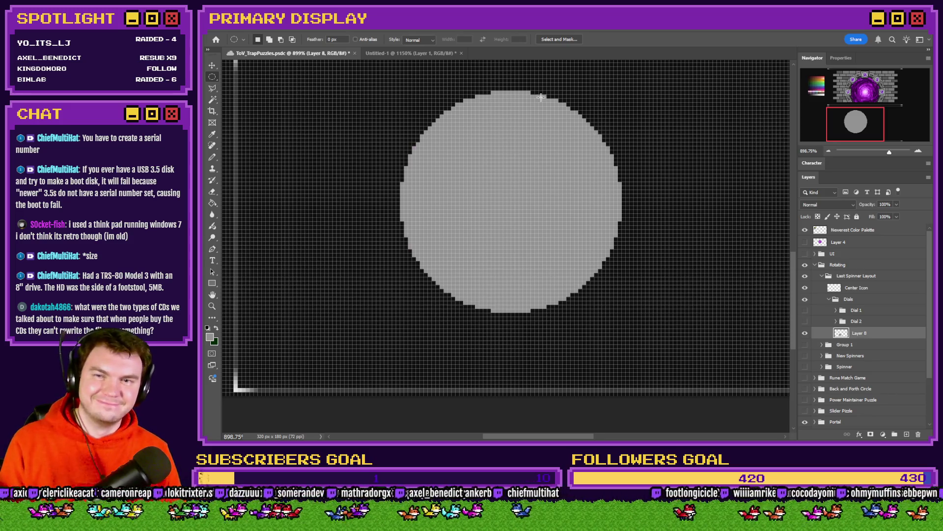
pyautogui.moveTo(522, 92); pyautogui.dragTo(491, 312)
pyautogui.moveTo(630, 104); pyautogui.dragTo(462, 273)
pyautogui.moveTo(510, 210)
pyautogui.mouseDown()
pyautogui.moveTo(476, 199)
pyautogui.moveTo(479, 244)
pyautogui.moveTo(488, 244)
pyautogui.moveTo(491, 217)
pyautogui.moveTo(466, 218)
pyautogui.moveTo(495, 211)
pyautogui.mouseUp()
# Delete the disc's centre, deselect, show both dials again, and nudge the ring vertically.
pyautogui.press('Delete')
pyautogui.hotkey('ctrl', 'd')
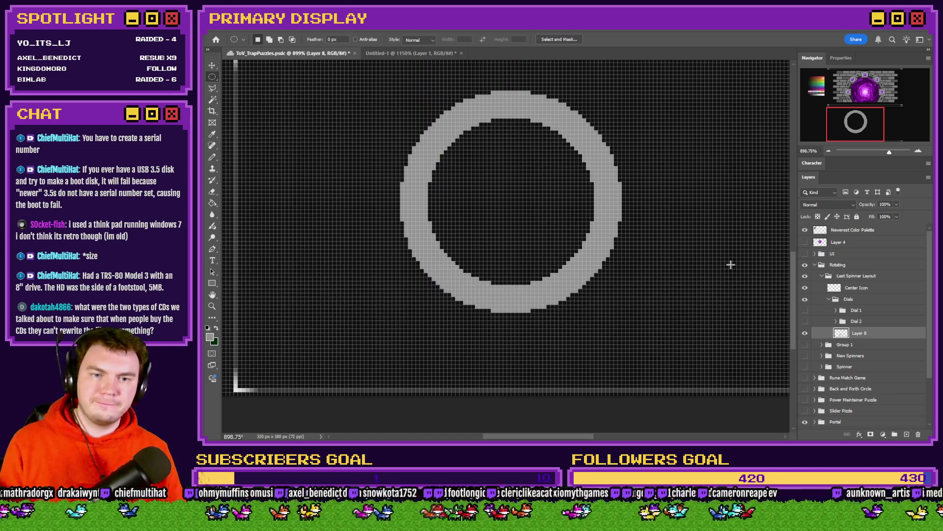
pyautogui.click(805, 321)
pyautogui.click(805, 310)
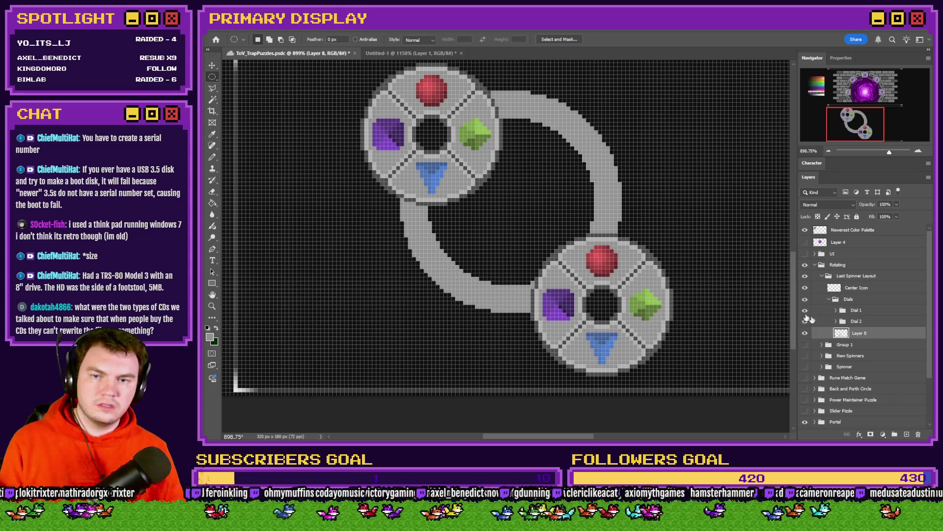
pyautogui.hotkey('ctrl', 'Down')
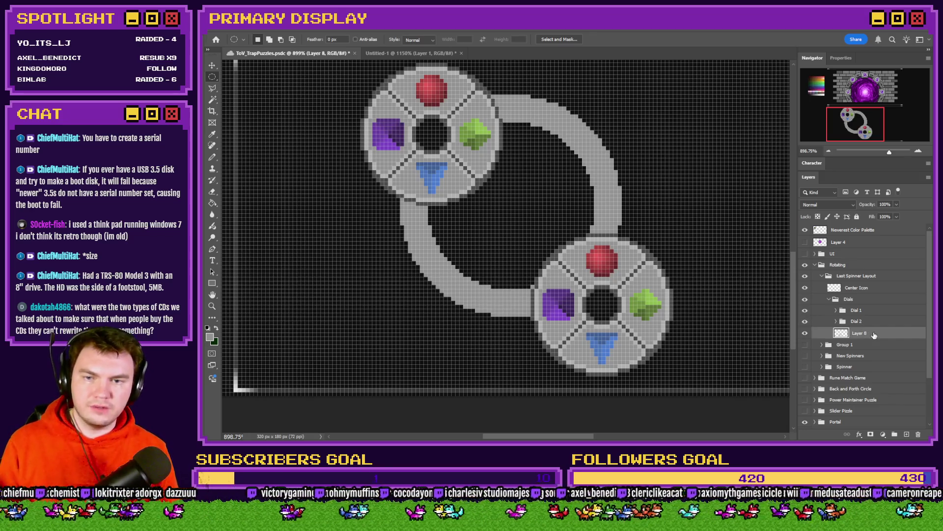
pyautogui.hotkey('ctrl', 'Down')
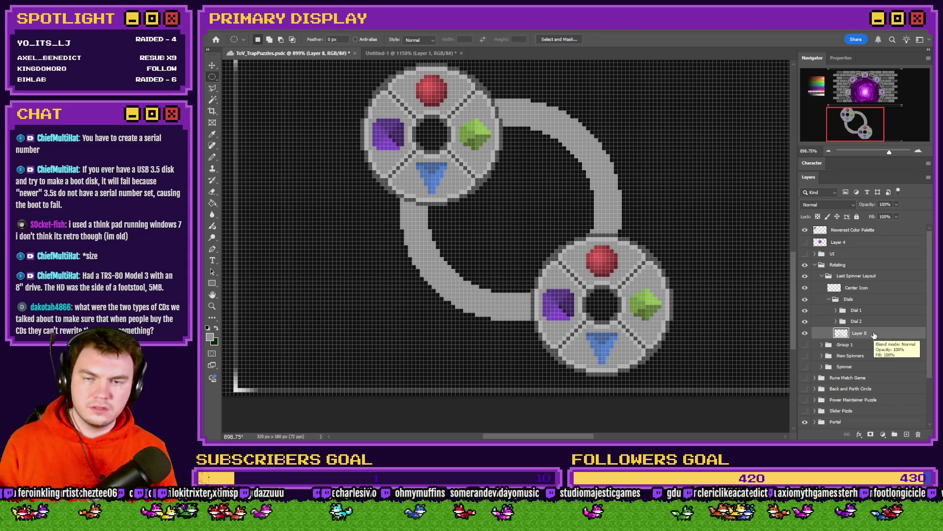
pyautogui.hotkey('ctrl', 'Up')
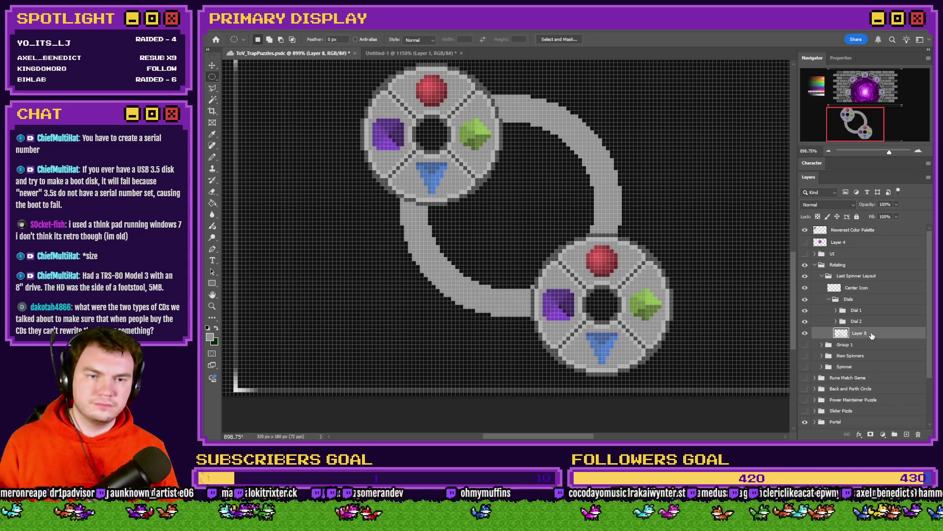
# Undo, then cut a 38 px circle out of the disc's centre and deselect.
pyautogui.hotkey('ctrl', 'z')
pyautogui.hotkey('ctrl', 'z')
pyautogui.hotkey('ctrl', 'z')
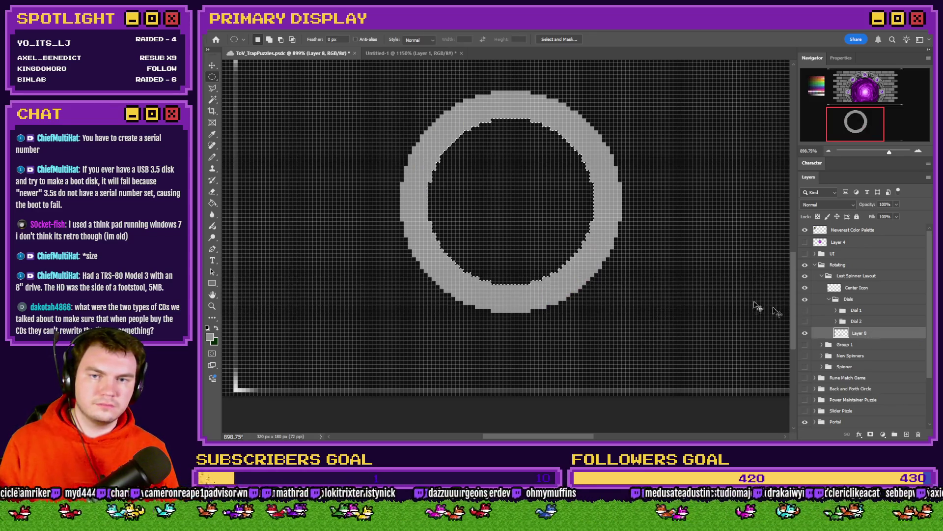
pyautogui.moveTo(516, 126); pyautogui.dragTo(497, 285)
pyautogui.moveTo(611, 122)
pyautogui.mouseDown()
pyautogui.moveTo(444, 268)
pyautogui.moveTo(475, 278)
pyautogui.moveTo(437, 318)
pyautogui.moveTo(499, 187)
pyautogui.moveTo(479, 190)
pyautogui.moveTo(523, 194)
pyautogui.moveTo(503, 193)
pyautogui.mouseUp()
pyautogui.press('Delete')
pyautogui.hotkey('ctrl', 'd')
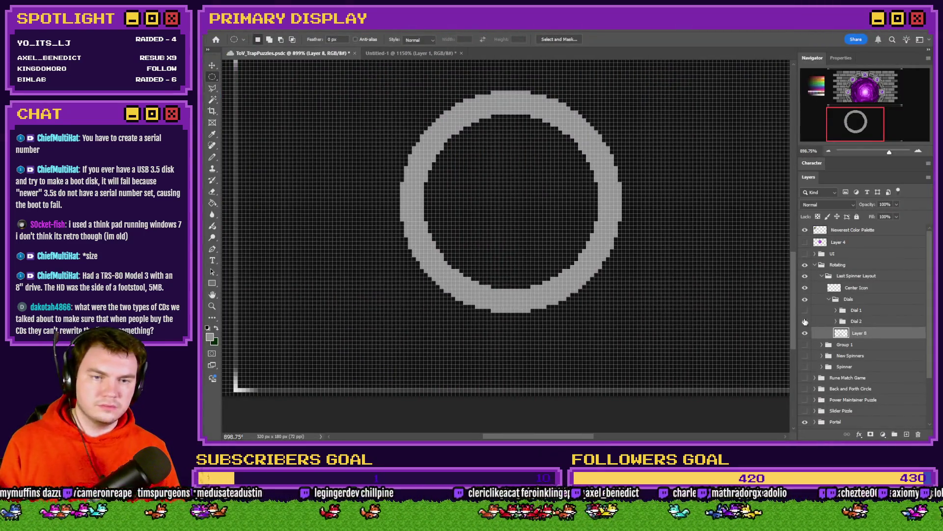
# Show both dials and move Dial 1 onto the ring's end, fine-tuning it vertically.
pyautogui.click(805, 321)
pyautogui.click(805, 310)
pyautogui.scroll(3, 572, 338)
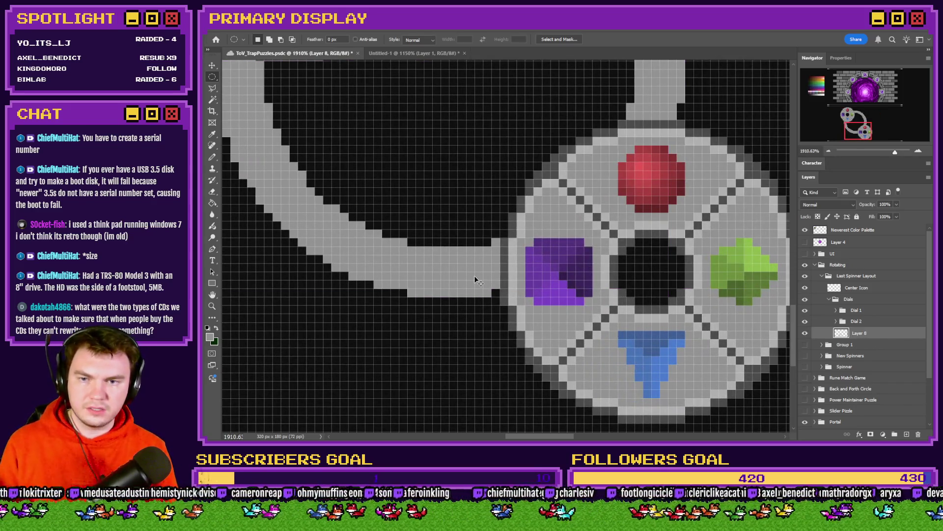
pyautogui.scroll(-3, 497, 287)
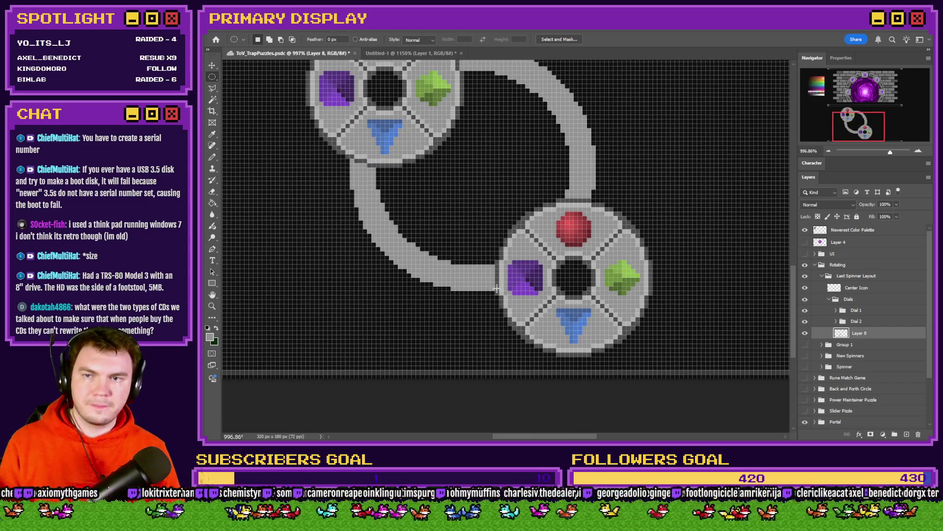
pyautogui.click(867, 314)
pyautogui.scroll(3, 459, 264)
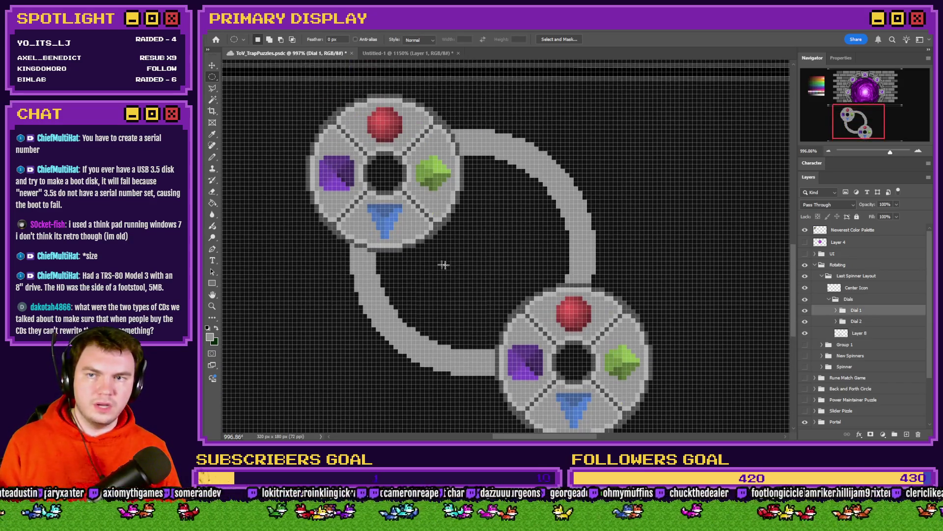
pyautogui.scroll(-1, 458, 265)
pyautogui.scroll(-2, 509, 280)
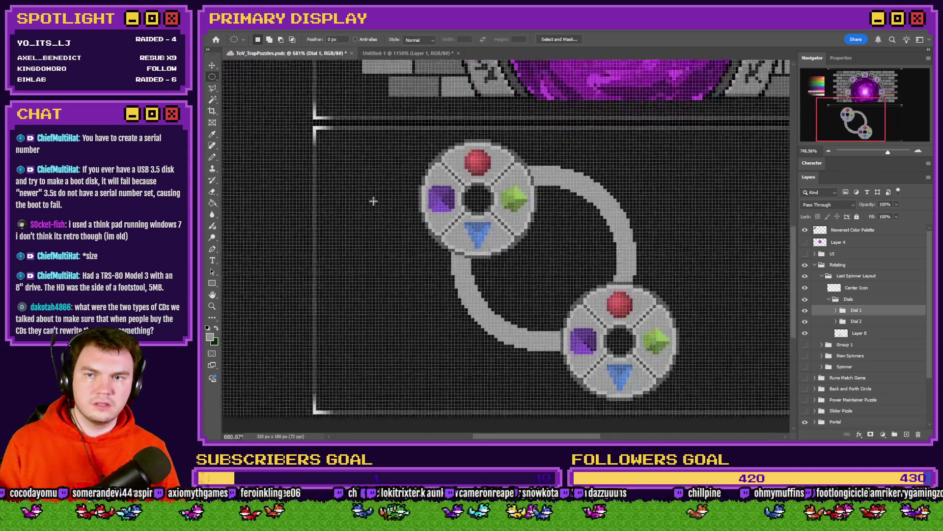
pyautogui.scroll(3, 368, 201)
pyautogui.moveTo(513, 203); pyautogui.dragTo(477, 202)
pyautogui.press('Up')
pyautogui.press('Up')
pyautogui.press('Up')
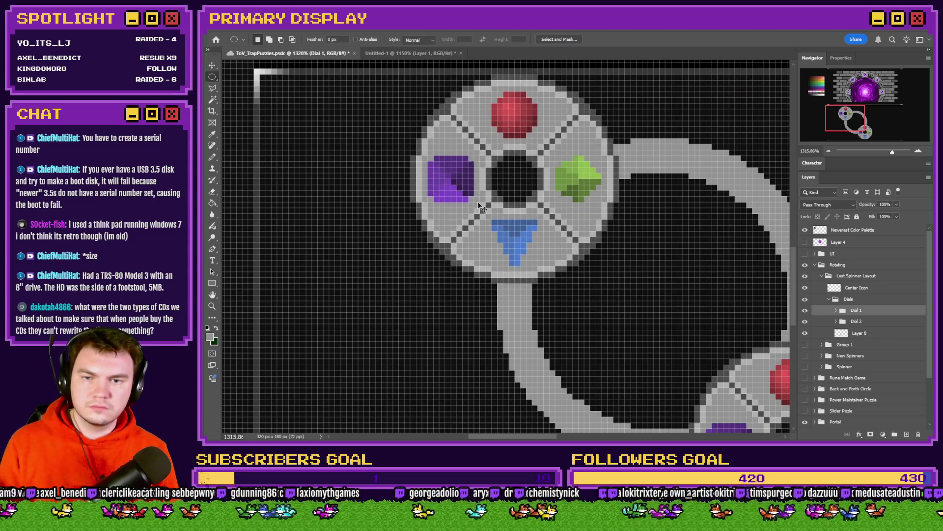
pyautogui.press('Down')
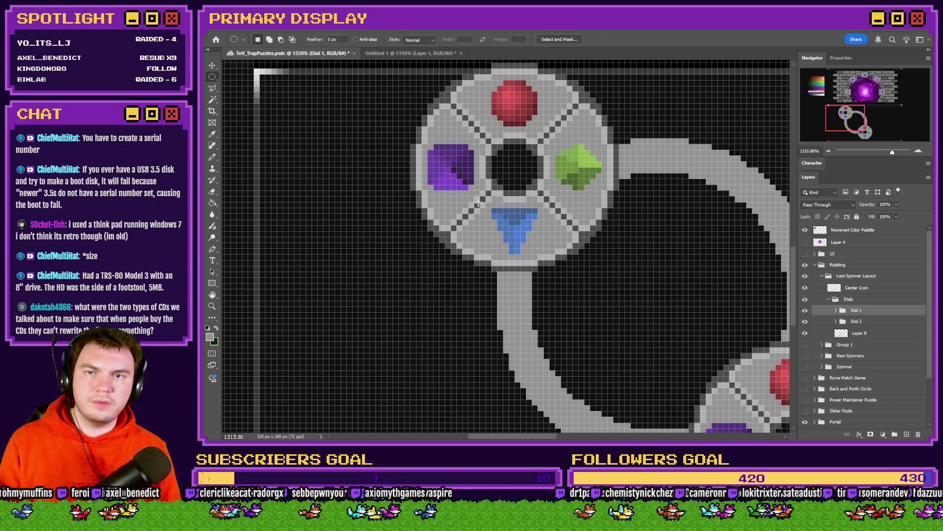
pyautogui.press('Down')
pyautogui.press('Down')
pyautogui.press('Down')
pyautogui.press('Down')
pyautogui.press('Down')
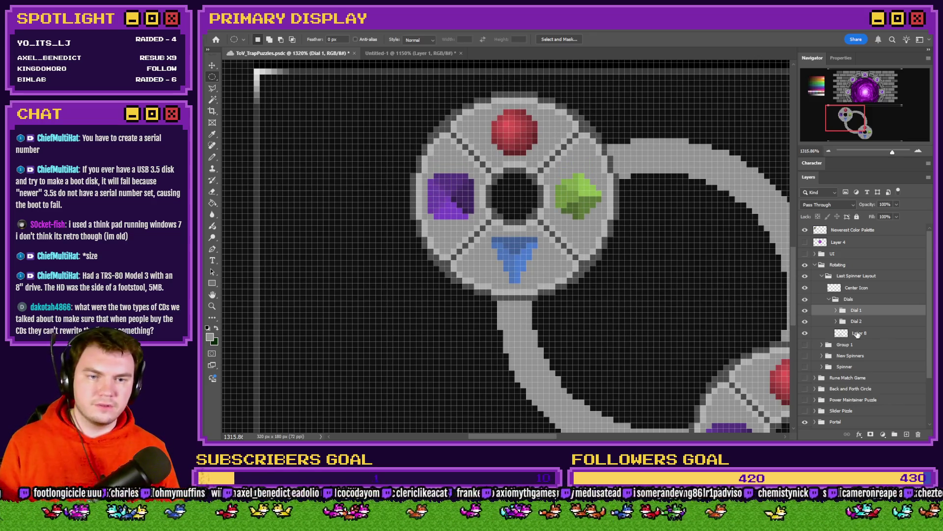
# Nudge Dial 2 a pixel left, then select the ring's Layer 8 with the Rectangular Marquee.
pyautogui.click(857, 321)
pyautogui.scroll(-5, 656, 352)
pyautogui.press('Left')
pyautogui.press('Left')
pyautogui.press('Left')
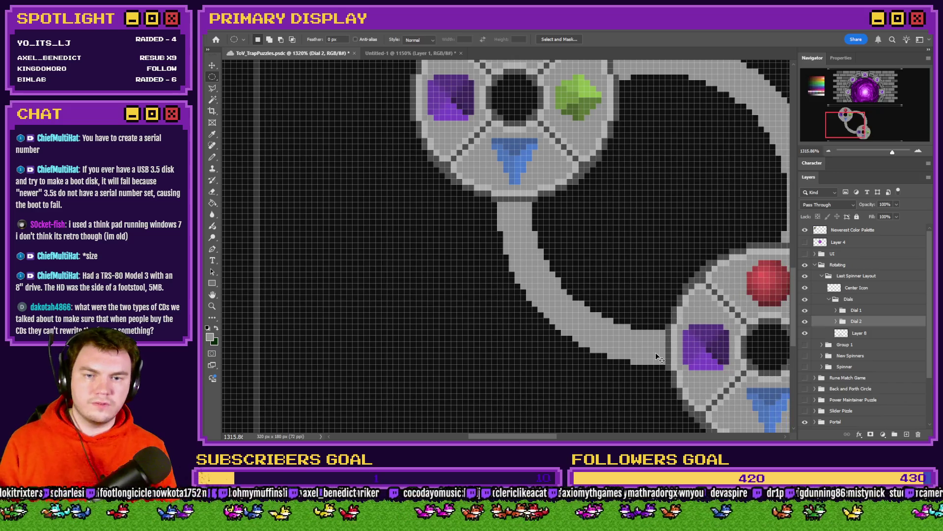
pyautogui.scroll(-5, 656, 352)
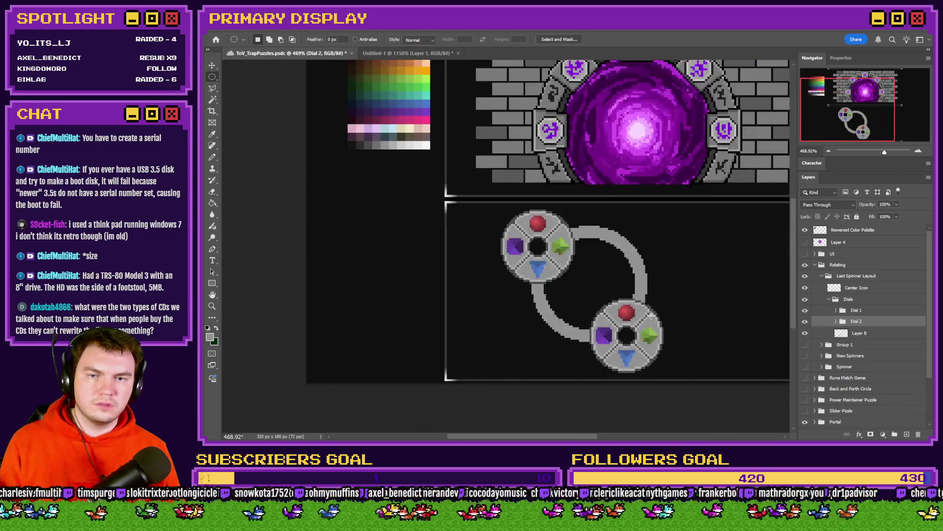
pyautogui.scroll(2, 698, 329)
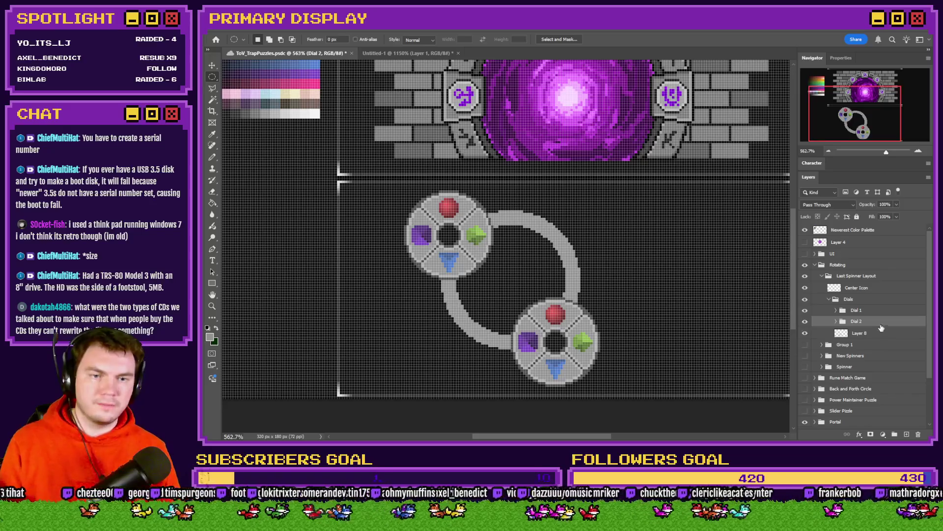
pyautogui.click(875, 334)
pyautogui.rightClick(212, 77)
pyautogui.click(255, 78)
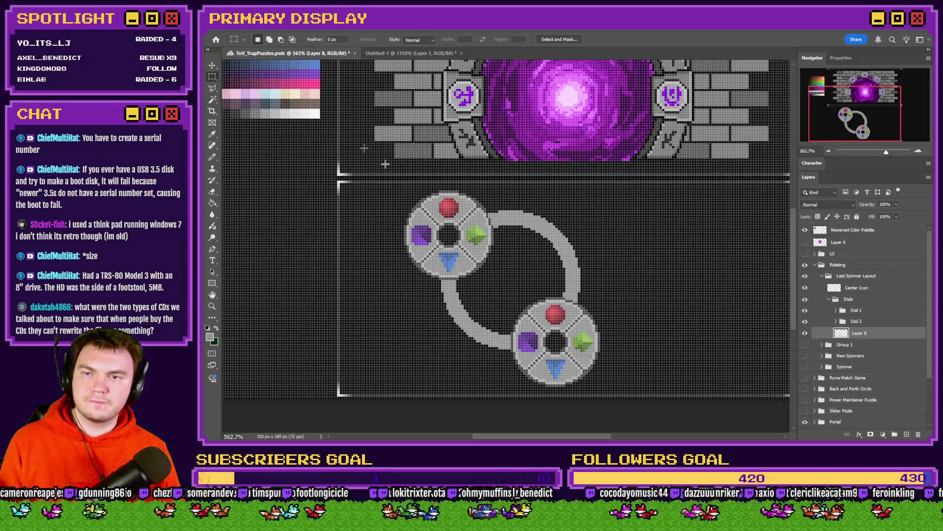
# Erase the right-hand arc of the gray ring on Layer 8 and deselect.
pyautogui.scroll(3, 502, 175)
pyautogui.moveTo(508, 184)
pyautogui.mouseDown()
pyautogui.moveTo(502, 348)
pyautogui.moveTo(450, 379)
pyautogui.moveTo(444, 396)
pyautogui.moveTo(390, 394)
pyautogui.moveTo(289, 332)
pyautogui.moveTo(291, 324)
pyautogui.mouseUp()
pyautogui.moveTo(364, 264)
pyautogui.mouseDown()
pyautogui.moveTo(379, 255)
pyautogui.moveTo(462, 255)
pyautogui.moveTo(532, 194)
pyautogui.moveTo(524, 204)
pyautogui.mouseUp()
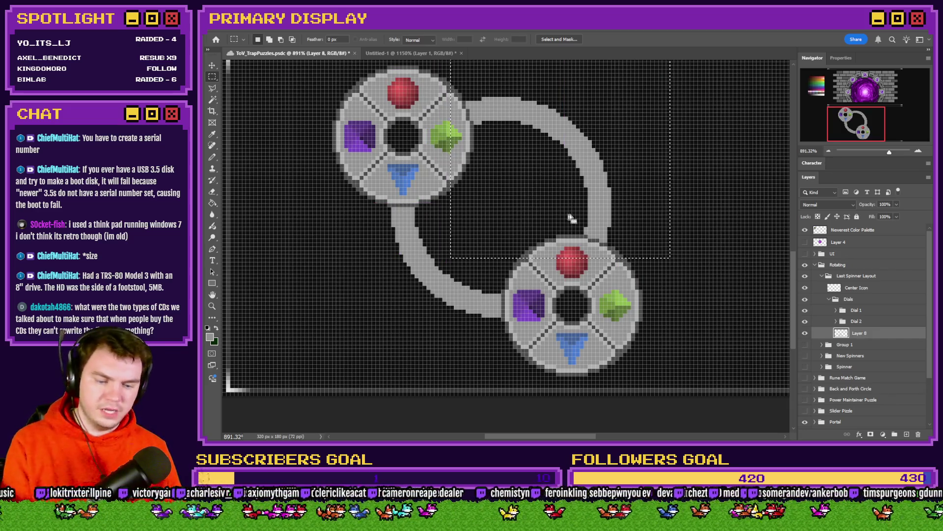
pyautogui.press('Delete')
pyautogui.hotkey('ctrl', 'd')
# Undo the accidental Layer via Copy made from the canvas menu.
pyautogui.scroll(-3, 554, 233)
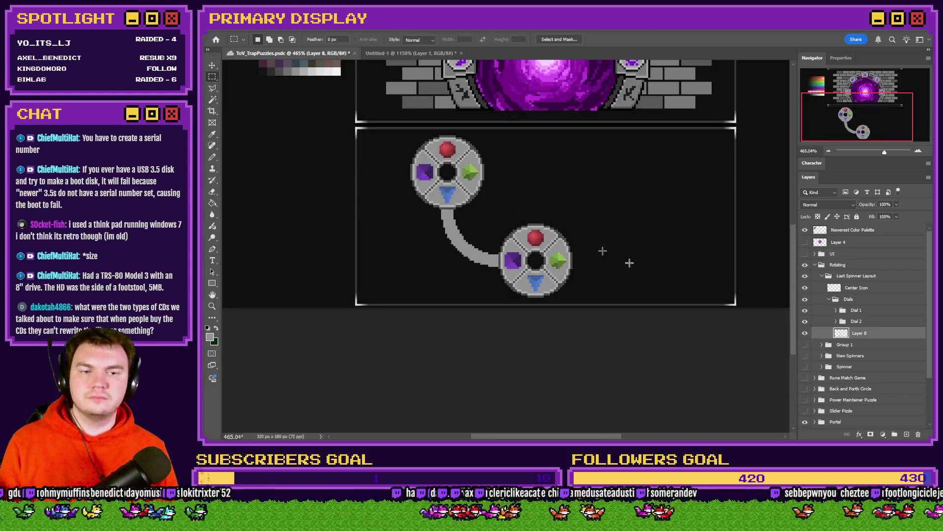
pyautogui.rightClick(487, 261)
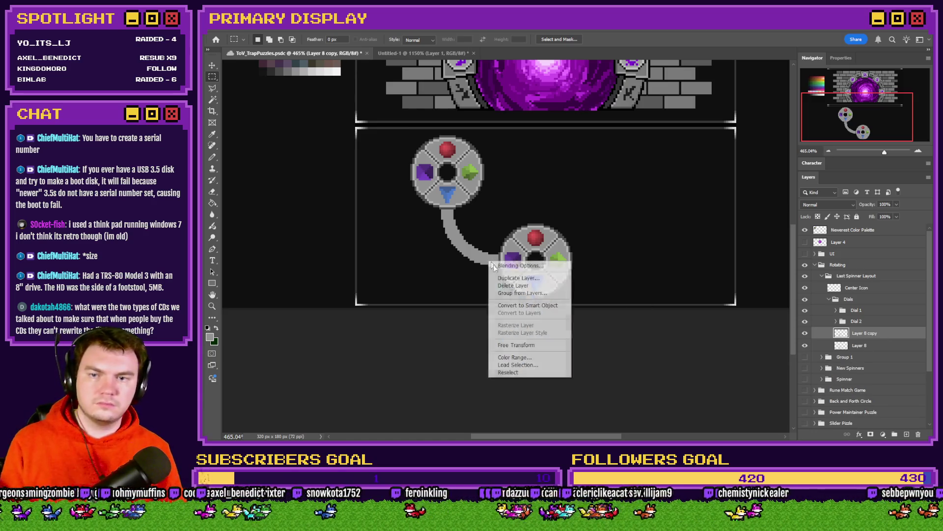
pyautogui.click(522, 346)
pyautogui.hotkey('ctrl', 'z')
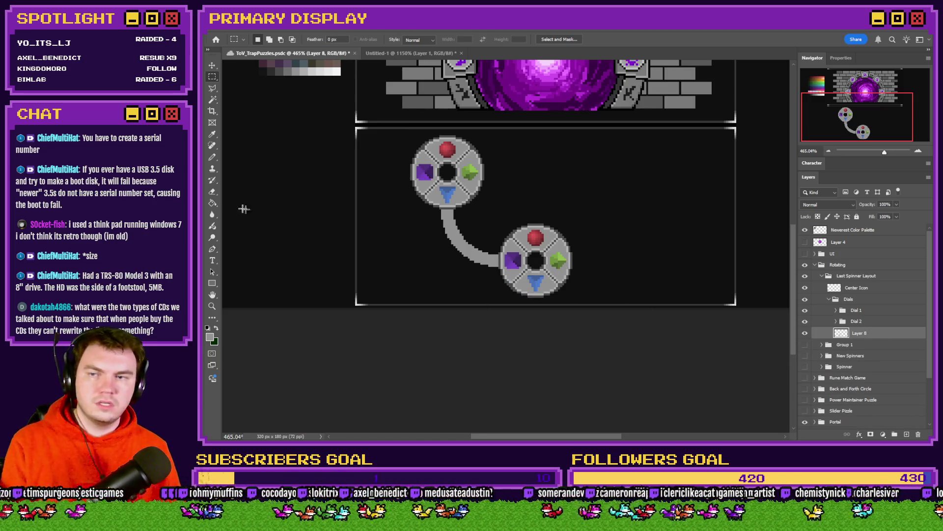
# With a 1 px Pencil, draw dark edge pixels along both sides of the curved track.
pyautogui.press('b')
pyautogui.scroll(3, 482, 203)
pyautogui.rightClick(444, 227)
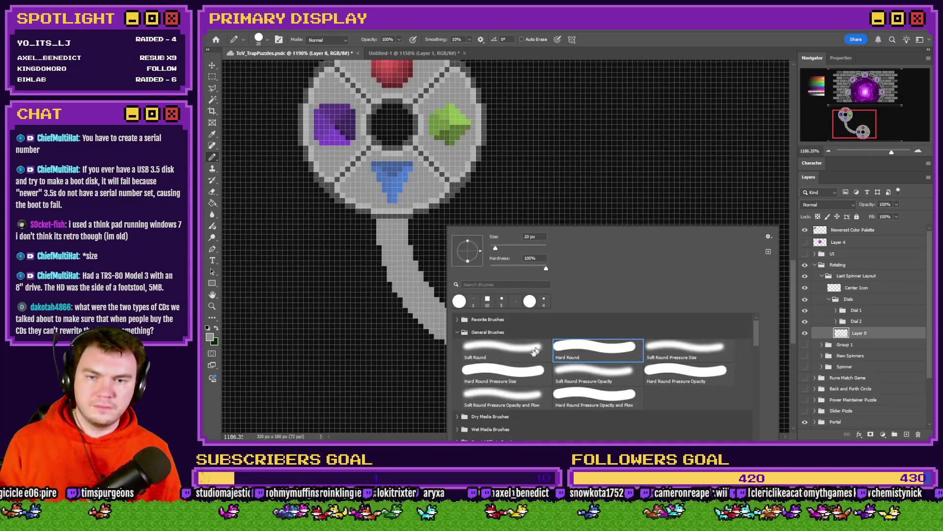
pyautogui.moveTo(514, 244); pyautogui.dragTo(521, 247)
pyautogui.write('1')
pyautogui.press('Return')
pyautogui.scroll(4, 375, 246)
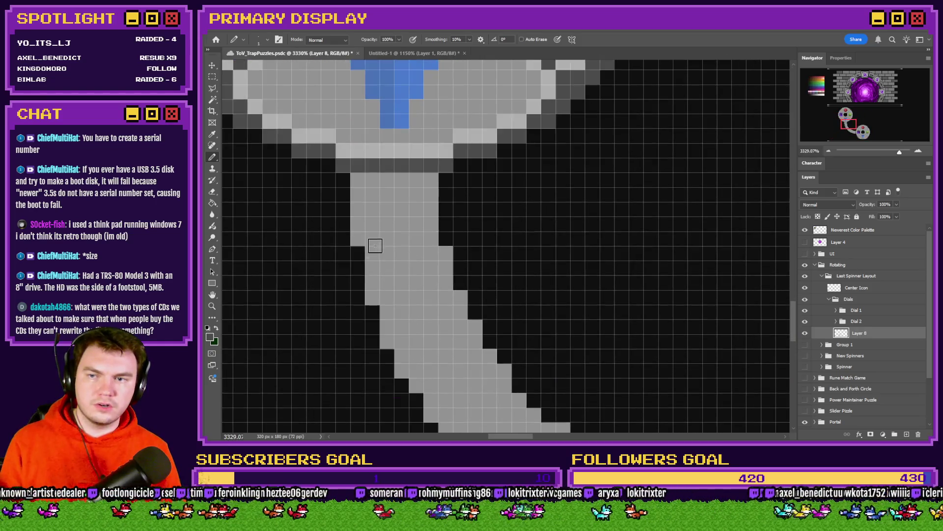
pyautogui.scroll(-2, 375, 247)
pyautogui.moveTo(373, 173)
pyautogui.mouseDown()
pyautogui.moveTo(396, 251)
pyautogui.moveTo(467, 329)
pyautogui.moveTo(505, 352)
pyautogui.moveTo(614, 375)
pyautogui.mouseUp()
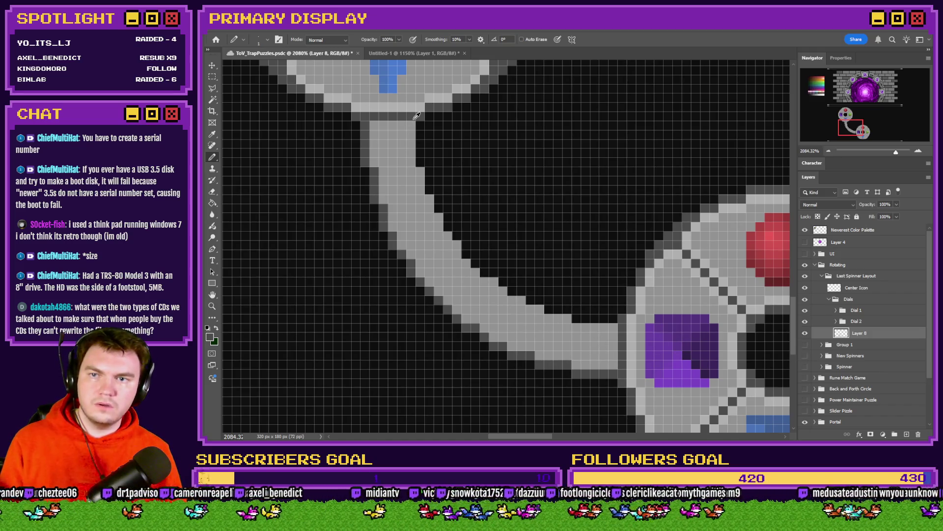
pyautogui.moveTo(412, 126)
pyautogui.mouseDown()
pyautogui.moveTo(421, 187)
pyautogui.moveTo(484, 280)
pyautogui.moveTo(548, 317)
pyautogui.moveTo(614, 328)
pyautogui.mouseUp()
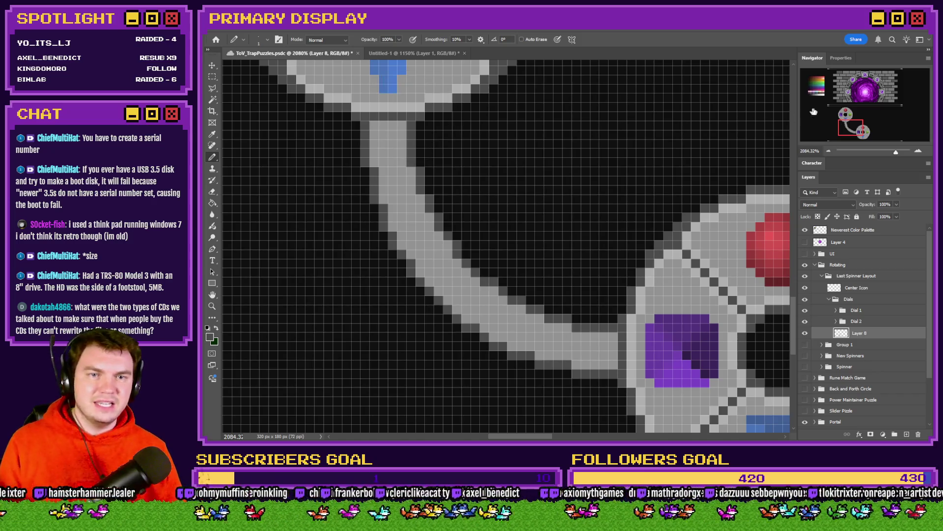
# Sample a dark gray from the palette and paint-bucket fill the light-gray track with it.
pyautogui.moveTo(413, 113); pyautogui.dragTo(492, 348)
pyautogui.scroll(1, 491, 347)
pyautogui.moveTo(447, 323); pyautogui.dragTo(355, 322)
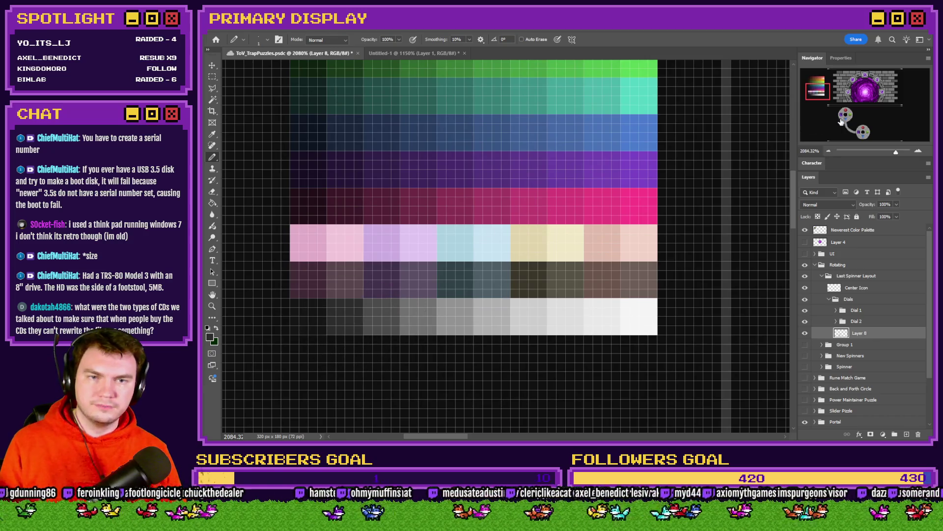
pyautogui.click(853, 129)
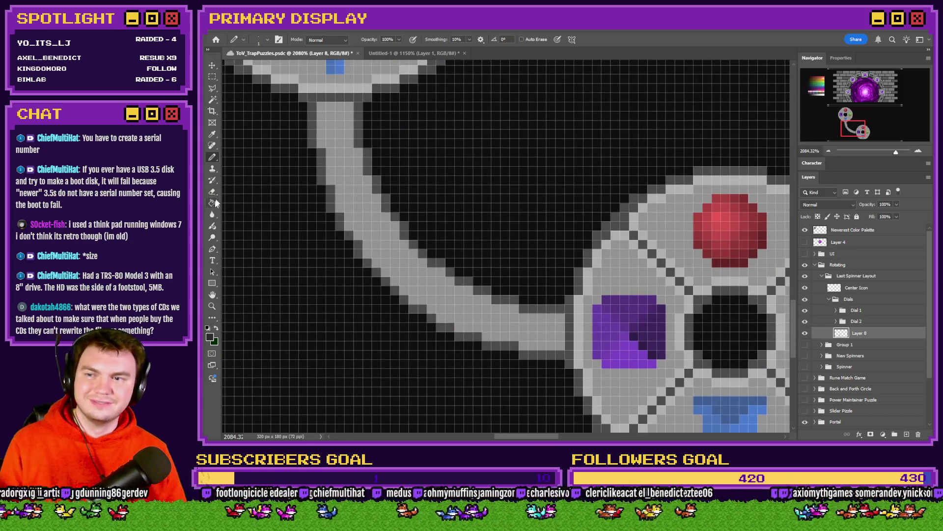
pyautogui.click(213, 202)
pyautogui.click(337, 127)
pyautogui.click(211, 77)
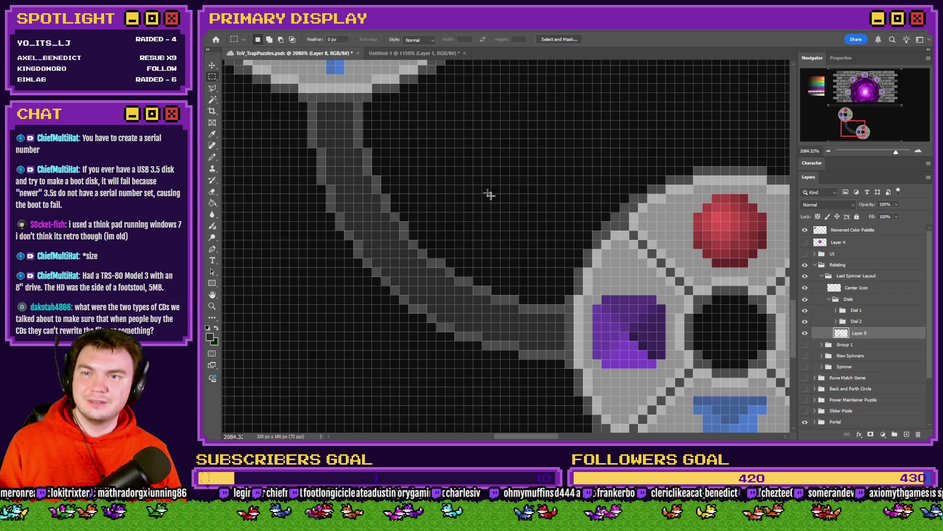
pyautogui.scroll(-10, 483, 189)
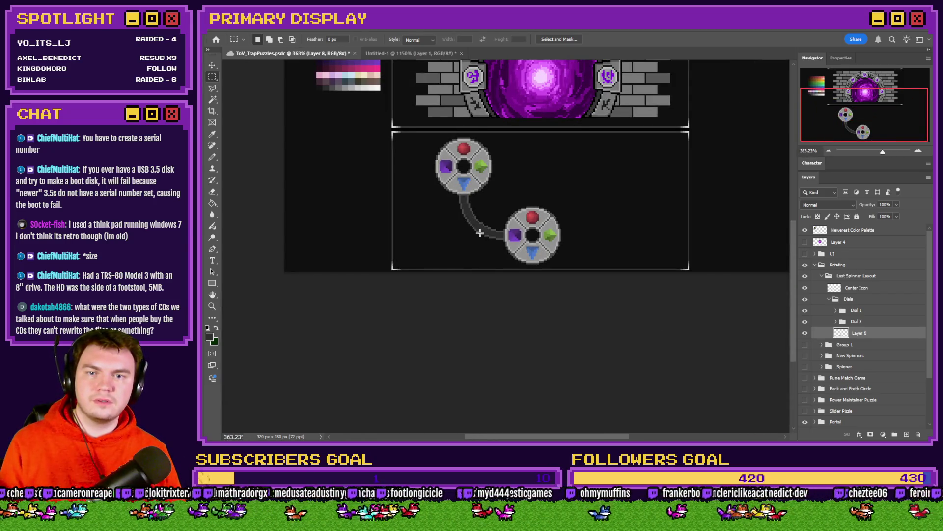
pyautogui.scroll(2, 480, 233)
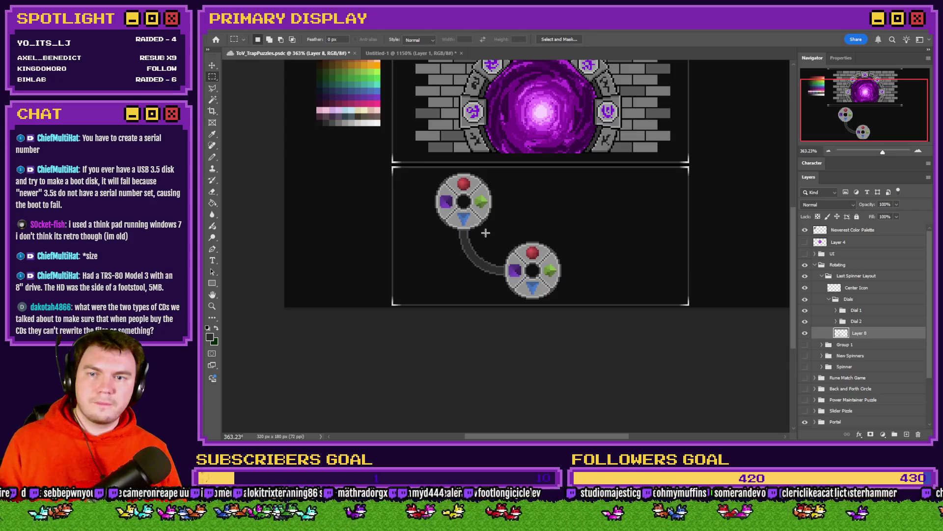
pyautogui.scroll(2, 485, 233)
pyautogui.hscroll(2, 487, 237)
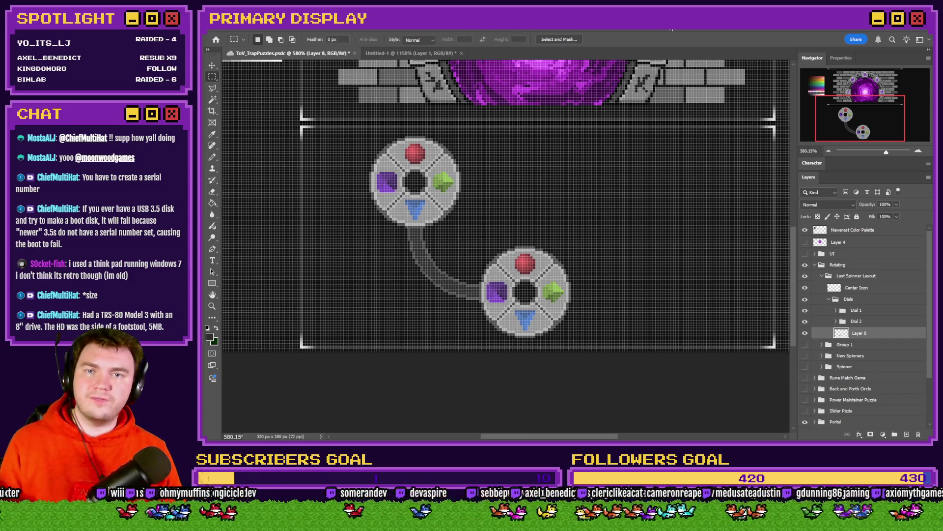
pyautogui.scroll(-2, 526, 255)
pyautogui.scroll(1, 525, 257)
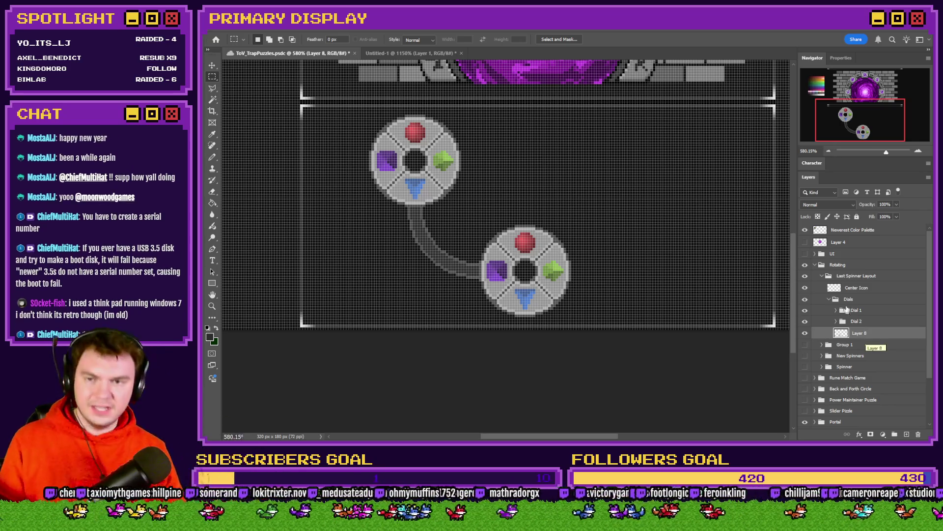
pyautogui.scroll(3, 372, 223)
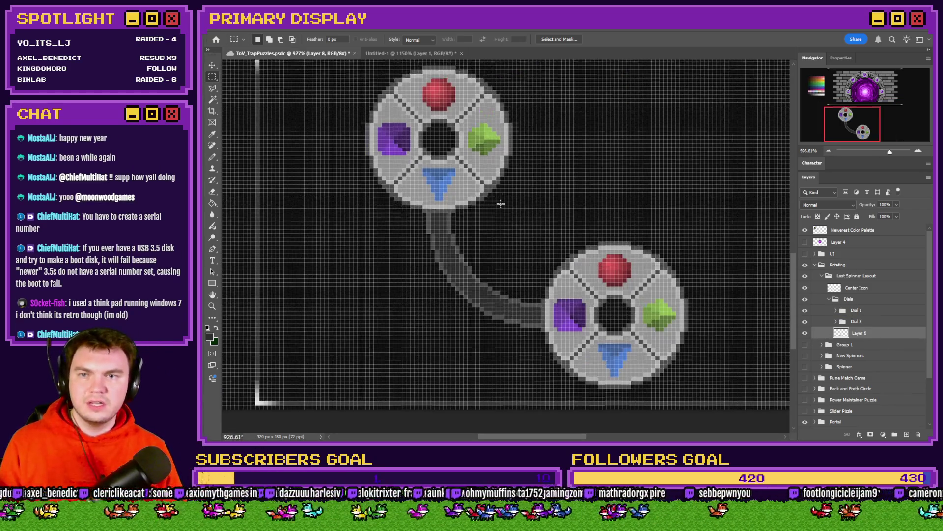
pyautogui.moveTo(558, 111)
pyautogui.mouseDown()
pyautogui.moveTo(302, 252)
pyautogui.moveTo(305, 266)
pyautogui.moveTo(305, 256)
pyautogui.mouseUp()
pyautogui.scroll(-2, 713, 248)
pyautogui.moveTo(733, 212)
pyautogui.mouseDown()
pyautogui.moveTo(670, 346)
pyautogui.moveTo(556, 407)
pyautogui.moveTo(553, 396)
pyautogui.mouseUp()
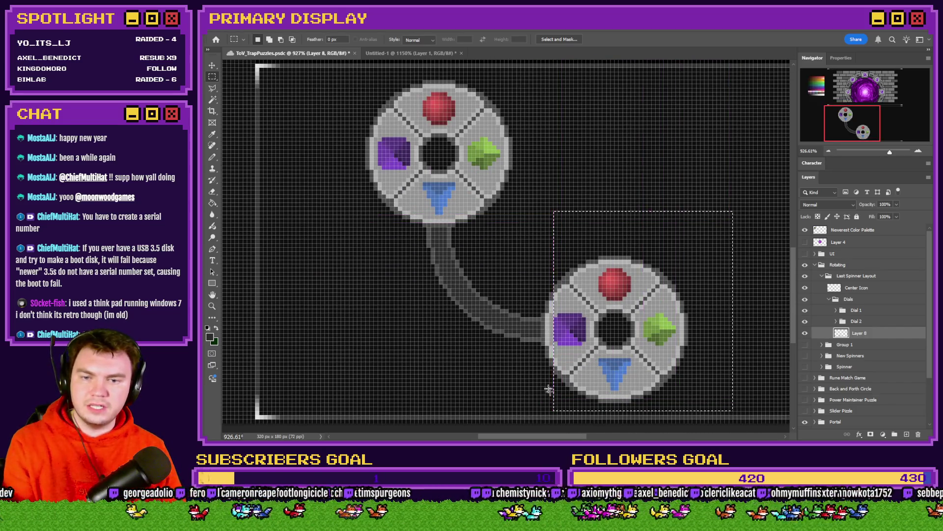
pyautogui.click(524, 357)
pyautogui.scroll(-5, 507, 350)
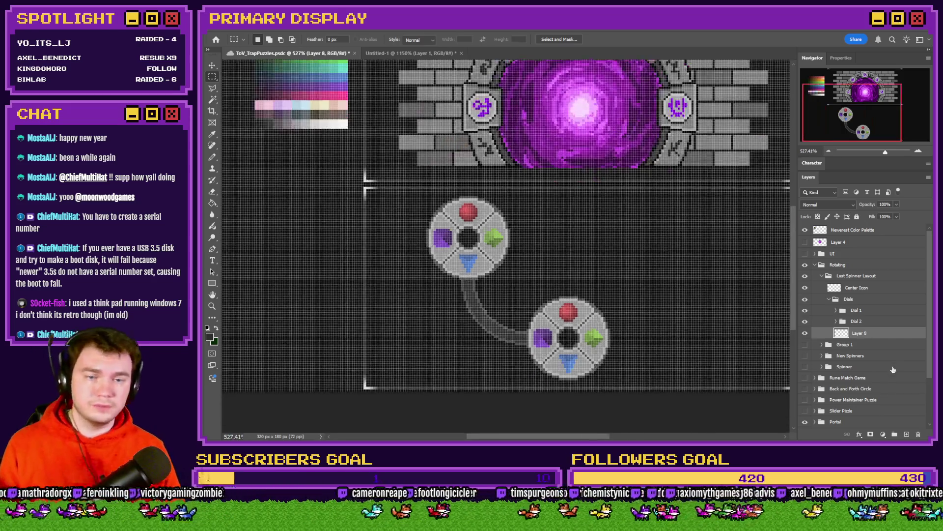
# Copy the curved track to a new layer, flip it horizontally, and place it right of the lower dial.
pyautogui.rightClick(497, 318)
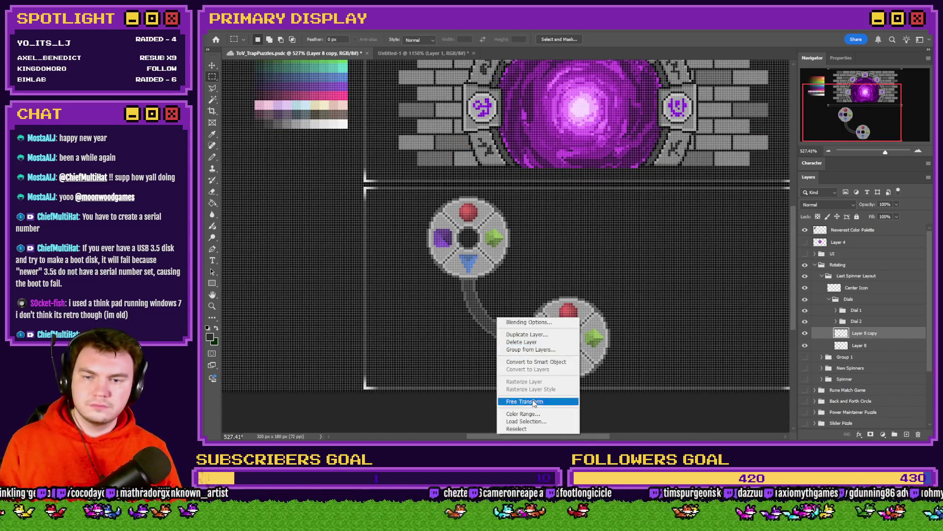
pyautogui.click(528, 399)
pyautogui.hotkey('ctrl', 't')
pyautogui.rightClick(508, 337)
pyautogui.click(536, 503)
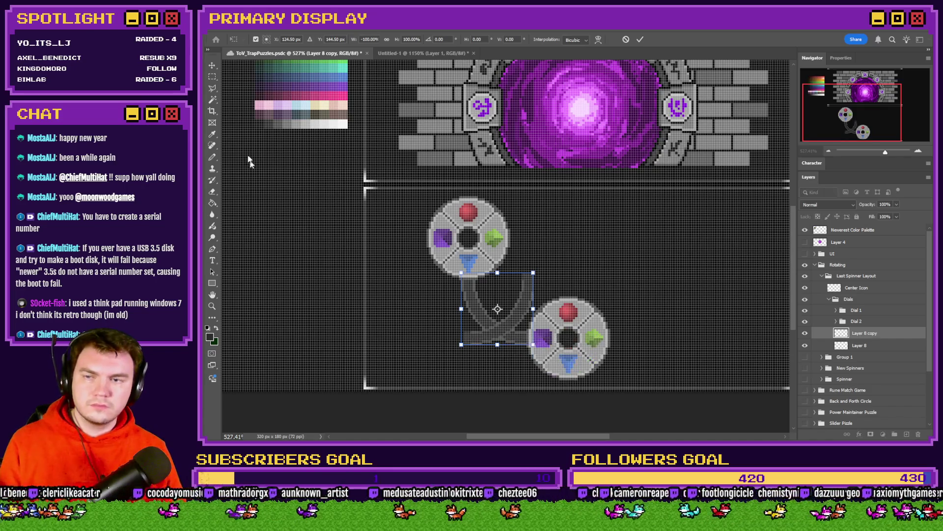
pyautogui.moveTo(497, 314); pyautogui.dragTo(624, 314)
pyautogui.press('Return')
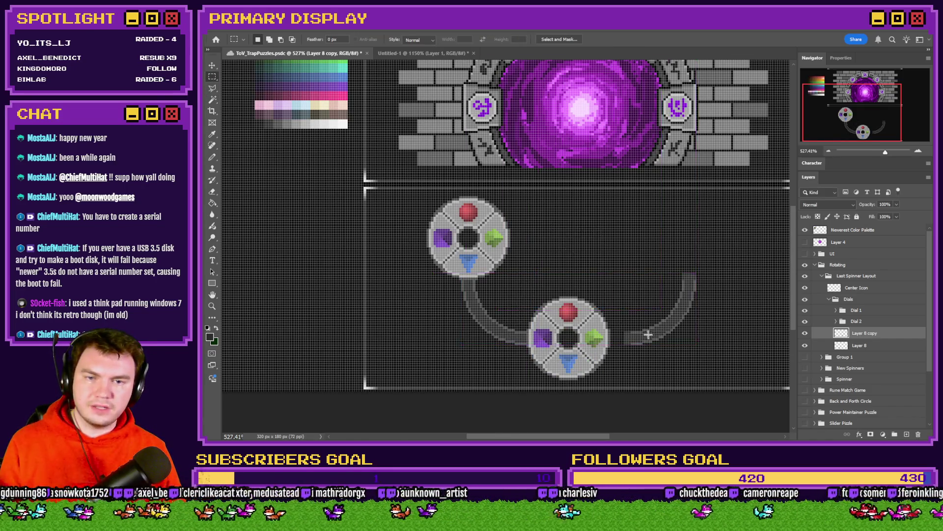
pyautogui.scroll(5, 653, 339)
pyautogui.press('Left')
pyautogui.press('Left')
pyautogui.press('Left')
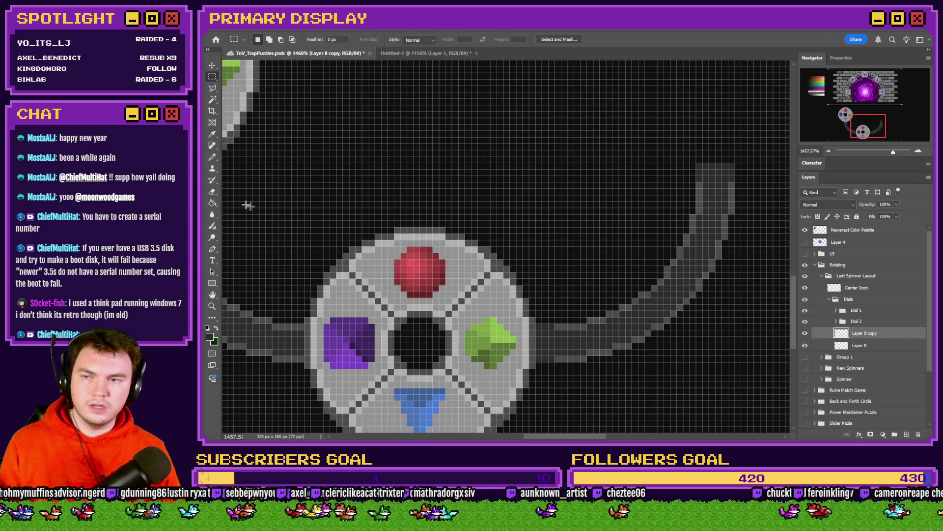
# Nudge the mirrored track left, hide both dial groups, and merge it into Layer 8.
pyautogui.click(212, 157)
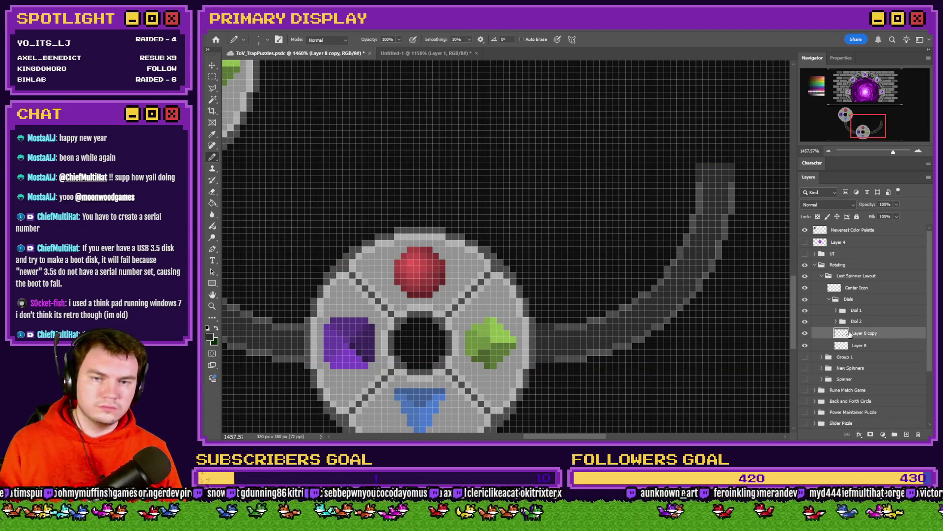
pyautogui.hotkey('ctrl', 'Left')
pyautogui.hotkey('ctrl', 'Left')
pyautogui.hotkey('ctrl', 'Left')
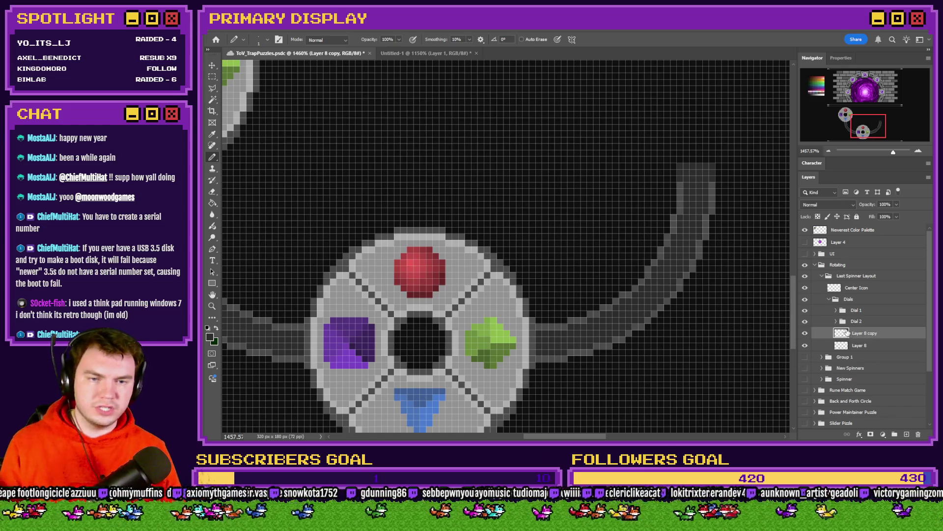
pyautogui.moveTo(804, 315); pyautogui.dragTo(805, 322)
pyautogui.hotkey('ctrl', 'e')
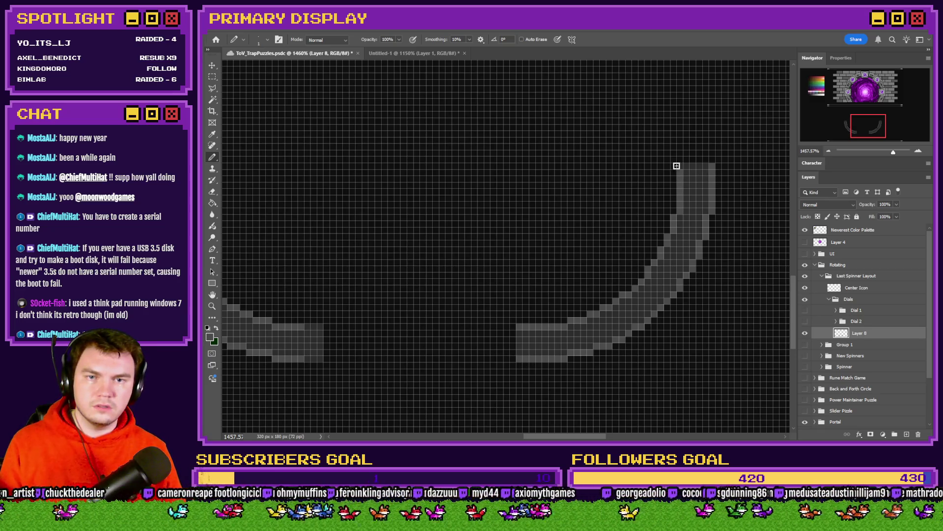
# Make the Dial 1 and Dial 2 groups visible again.
pyautogui.hscroll(-5, 590, 162)
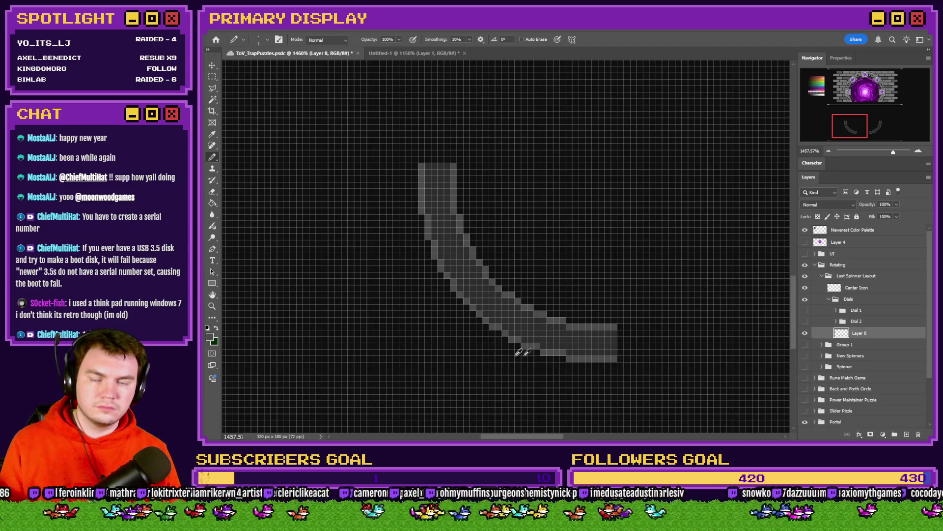
pyautogui.scroll(-5, 546, 353)
pyautogui.scroll(4, 492, 295)
pyautogui.click(804, 310)
pyautogui.click(805, 320)
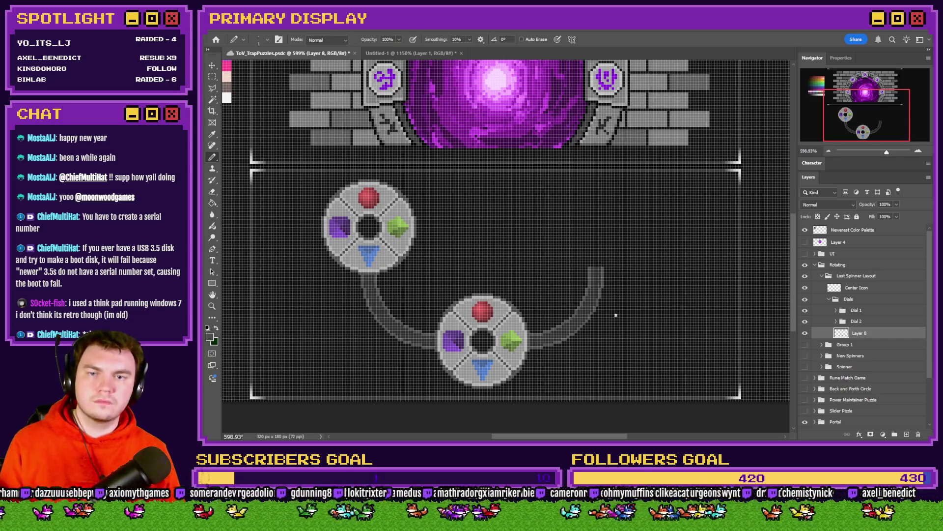
# Duplicate the Dial 2 group as Dial 3 and fit it onto the right track's upper end.
pyautogui.click(860, 321)
pyautogui.hotkey('ctrl', 'j')
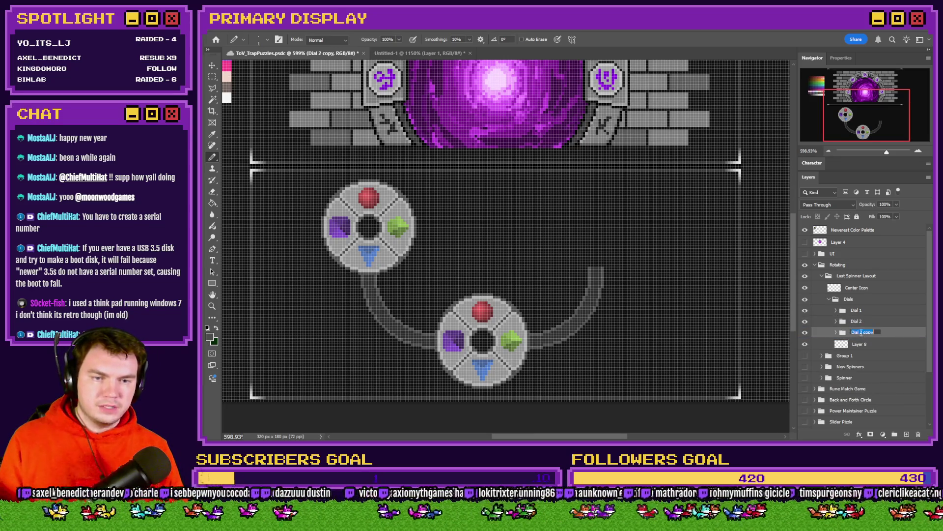
pyautogui.write('3')
pyautogui.press('Return')
pyautogui.moveTo(493, 368); pyautogui.dragTo(606, 250)
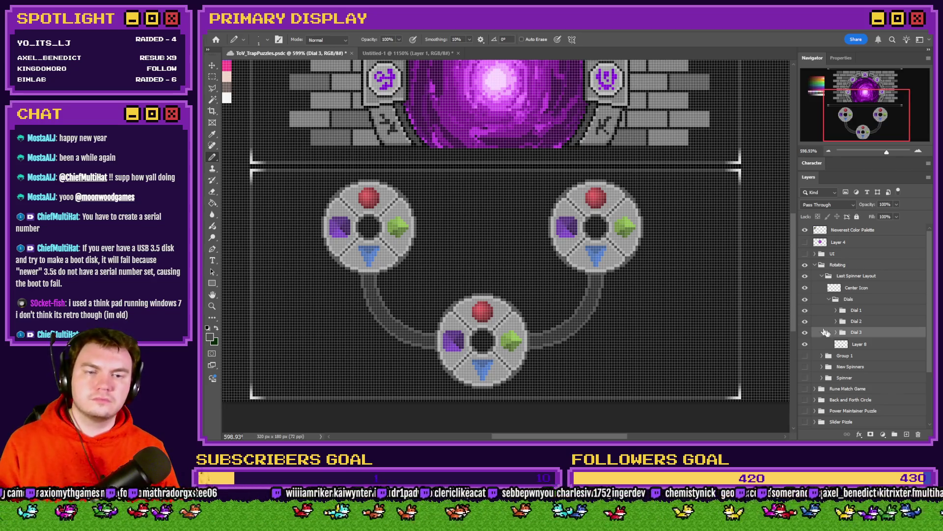
pyautogui.keyDown('alt'); pyautogui.scroll(3, 582, 287); pyautogui.keyUp('alt')
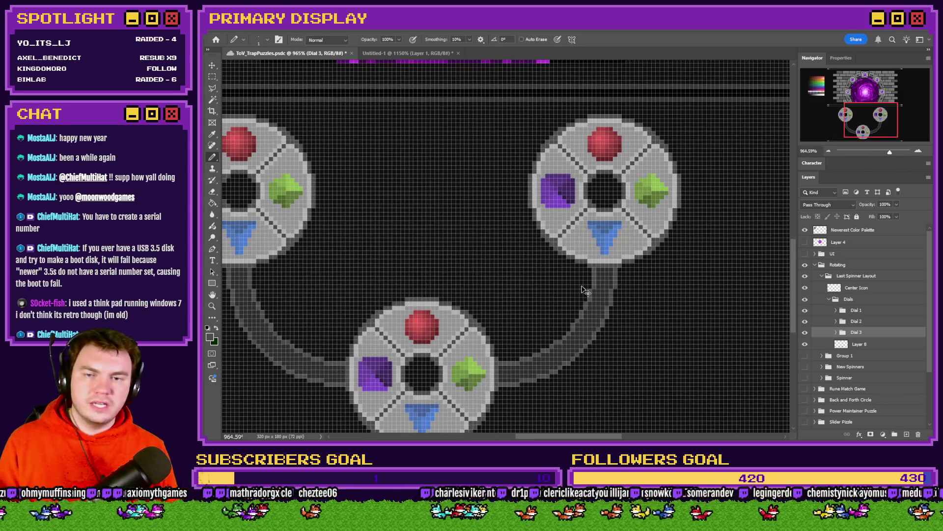
pyautogui.hotkey('ctrl', 'shift', 'Down')
pyautogui.hotkey('ctrl', 'shift', 'Down')
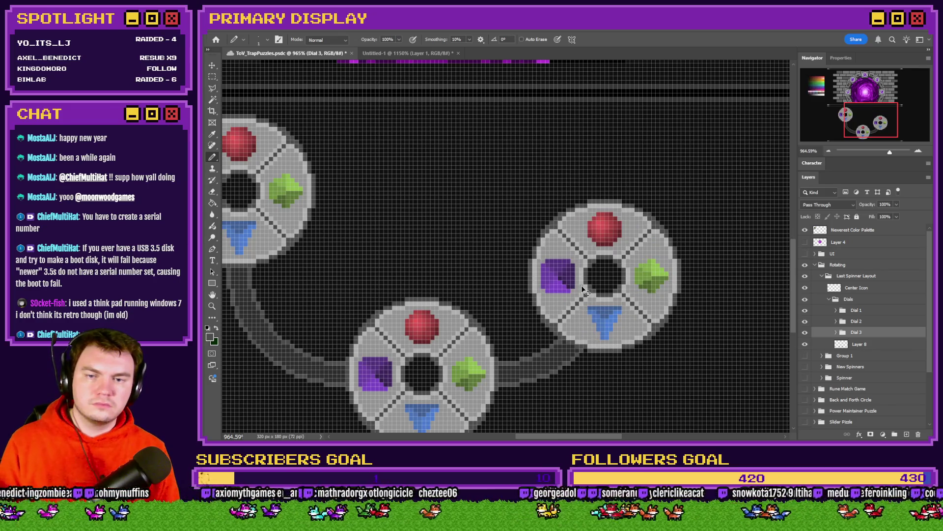
pyautogui.hotkey('ctrl', 'shift', 'Up')
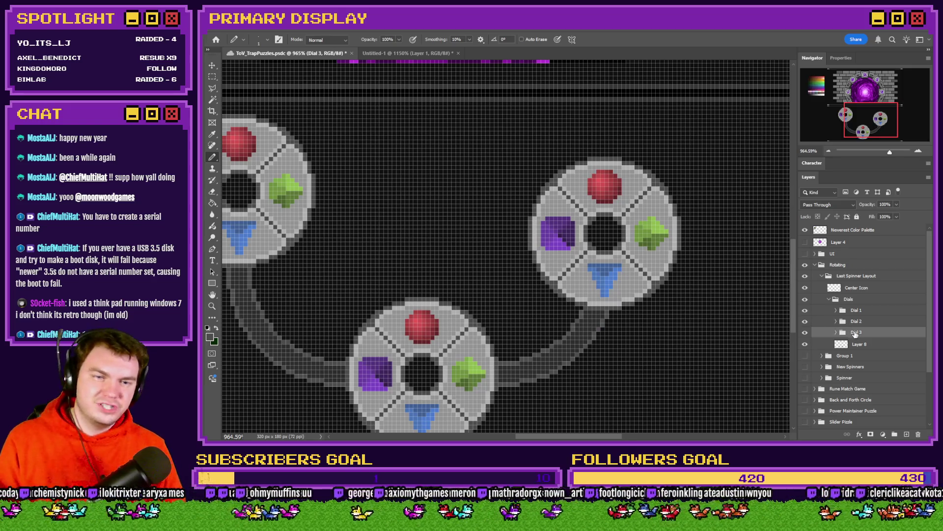
pyautogui.keyDown('alt'); pyautogui.scroll(-3, 453, 291); pyautogui.keyUp('alt')
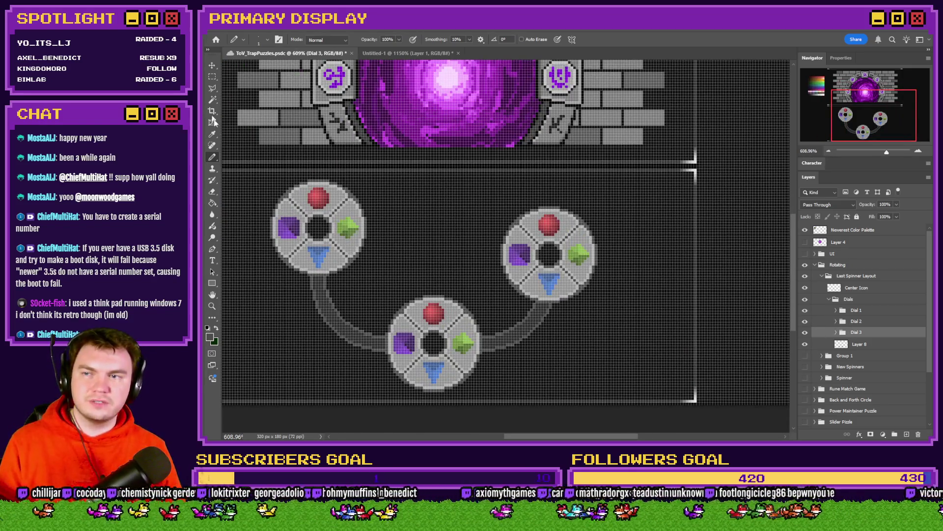
pyautogui.click(212, 76)
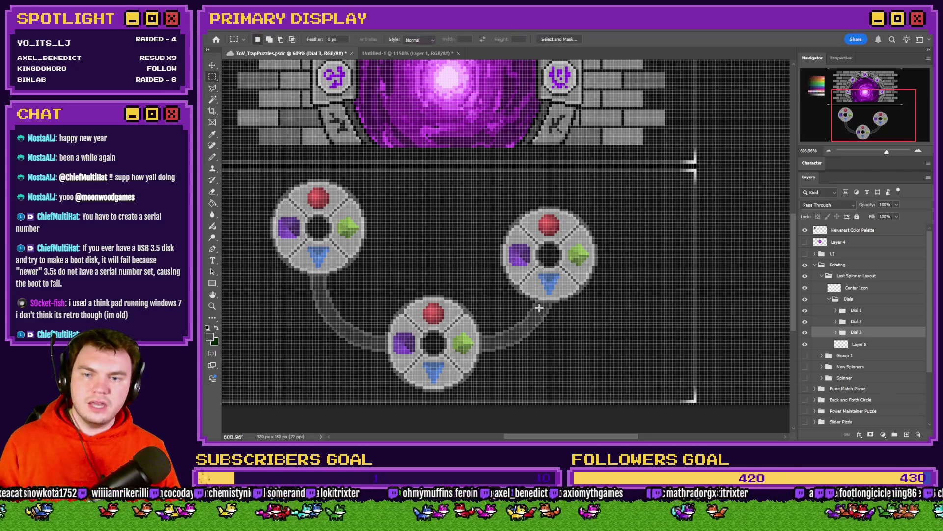
# Select a narrow strip above Dial 3 and fill it with track gray on Layer 8.
pyautogui.keyDown('alt'); pyautogui.scroll(3, 396, 278); pyautogui.keyUp('alt')
pyautogui.keyDown('alt'); pyautogui.scroll(-2, 396, 278); pyautogui.keyUp('alt')
pyautogui.keyDown('alt'); pyautogui.scroll(4, 396, 279); pyautogui.keyUp('alt')
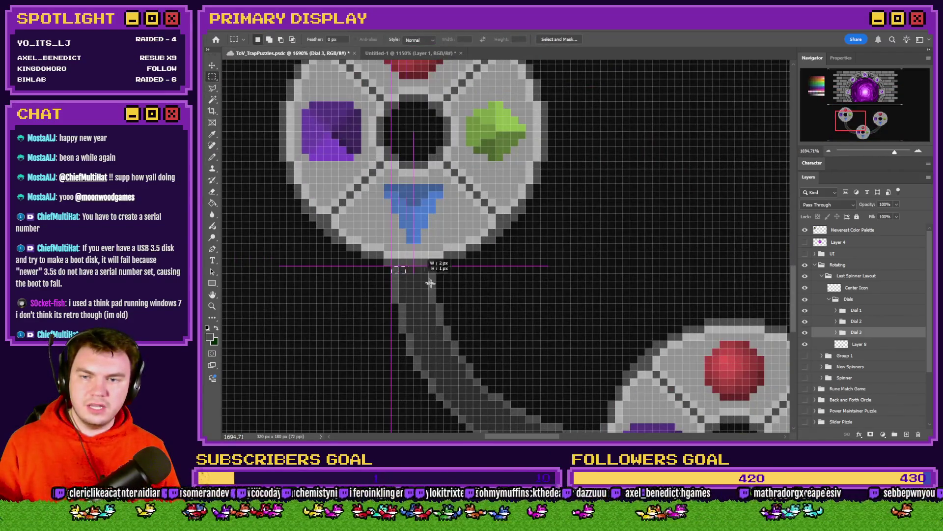
pyautogui.keyDown('alt'); pyautogui.scroll(-5, 449, 267); pyautogui.keyUp('alt')
pyautogui.keyDown('alt'); pyautogui.scroll(2, 571, 237); pyautogui.keyUp('alt')
pyautogui.keyDown('alt'); pyautogui.scroll(2, 536, 236); pyautogui.keyUp('alt')
pyautogui.moveTo(529, 188)
pyautogui.mouseDown()
pyautogui.moveTo(513, 201)
pyautogui.moveTo(500, 255)
pyautogui.mouseUp()
pyautogui.press('g')
pyautogui.keyDown('alt'); pyautogui.scroll(-3, 552, 232); pyautogui.keyUp('alt')
pyautogui.keyDown('alt'); pyautogui.scroll(2, 520, 322); pyautogui.keyUp('alt')
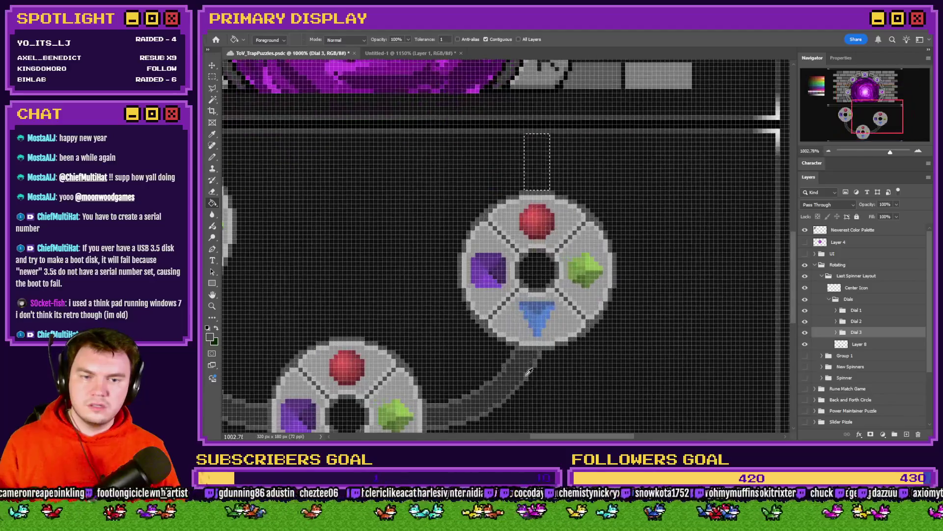
pyautogui.keyDown('ctrl'); pyautogui.click(511, 353); pyautogui.keyUp('ctrl')
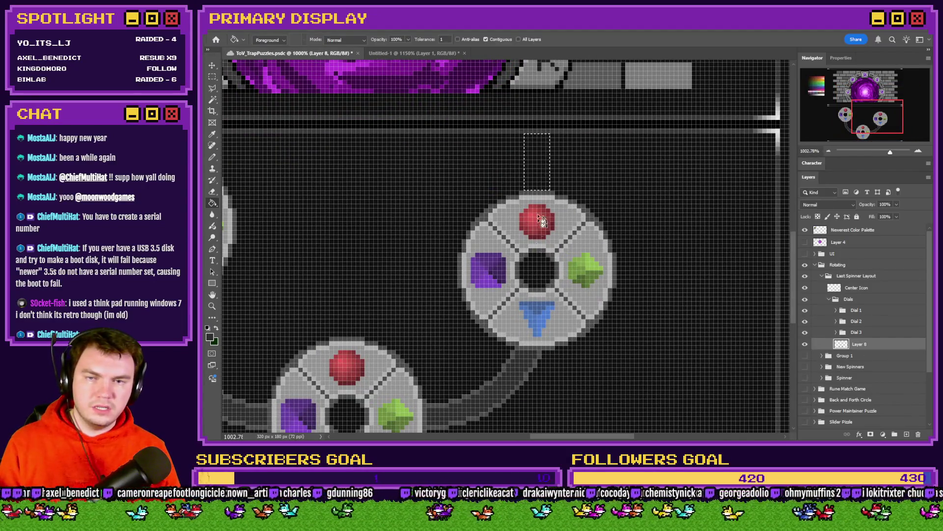
pyautogui.click(546, 178)
# Pencil lighter edges down both sides of the vertical strip, then deselect.
pyautogui.press('b')
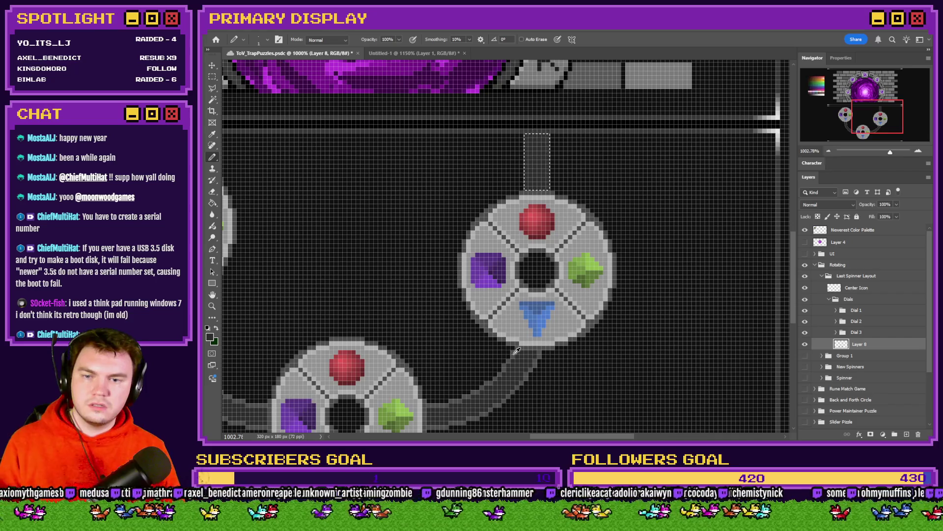
pyautogui.scroll(1, 541, 196)
pyautogui.keyDown('alt'); pyautogui.scroll(3, 541, 196); pyautogui.keyUp('alt')
pyautogui.moveTo(507, 167); pyautogui.dragTo(508, 288)
pyautogui.moveTo(560, 168); pyautogui.dragTo(556, 285)
pyautogui.click(213, 76)
pyautogui.hotkey('ctrl', 'd')
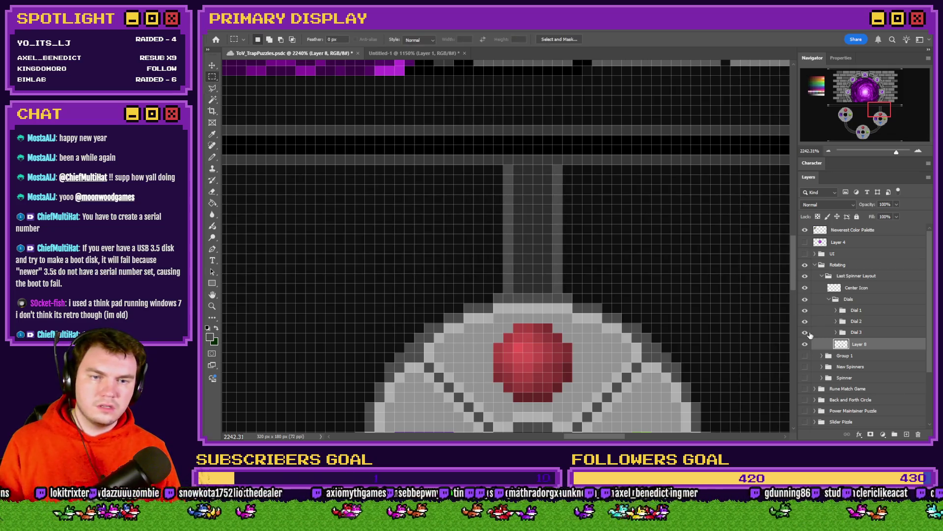
# Extend the gray track down beneath Dial 3, with the dial hidden, then show Dial 3 again.
pyautogui.click(806, 332)
pyautogui.click(212, 157)
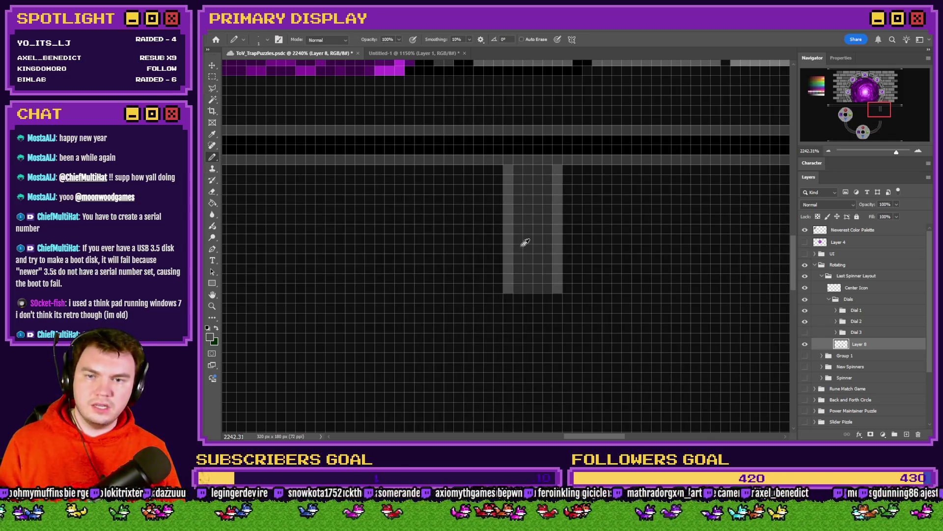
pyautogui.moveTo(522, 315); pyautogui.dragTo(542, 312)
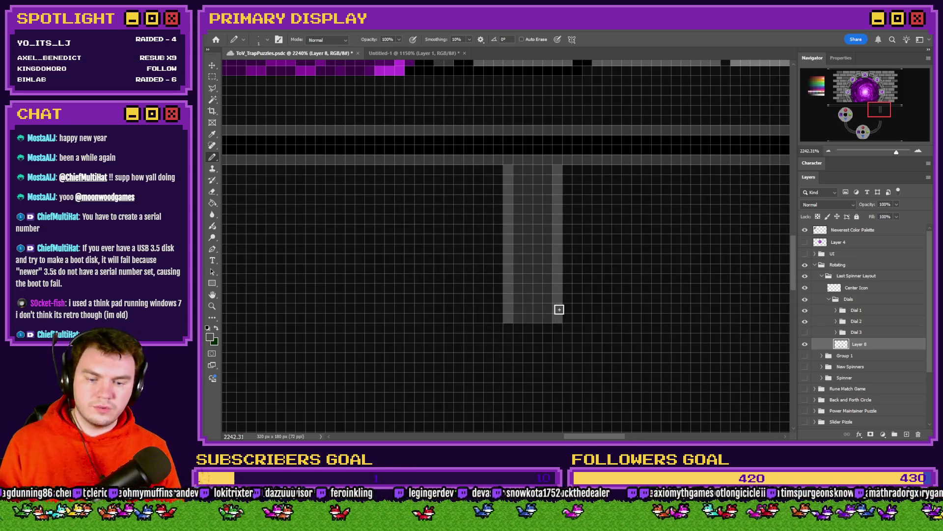
pyautogui.hotkey('ctrl', '0')
pyautogui.click(804, 333)
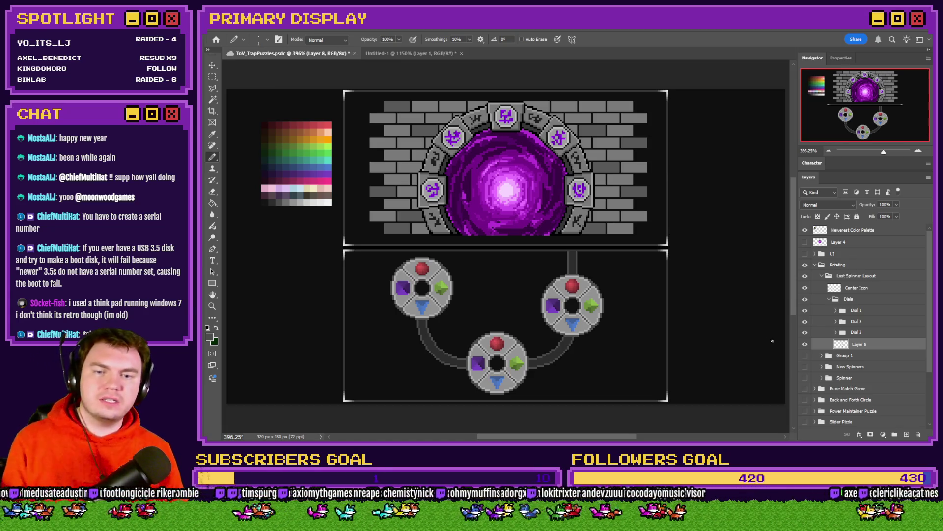
# Lower Dial 1 level with the right dial and shift it right toward the centre.
pyautogui.click(865, 311)
pyautogui.hotkey('ctrl', 'z')
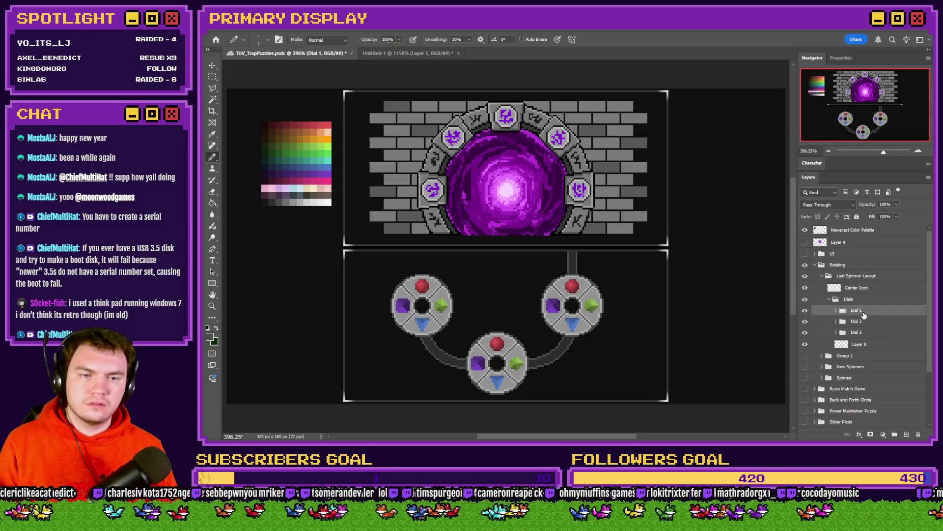
pyautogui.click(873, 345)
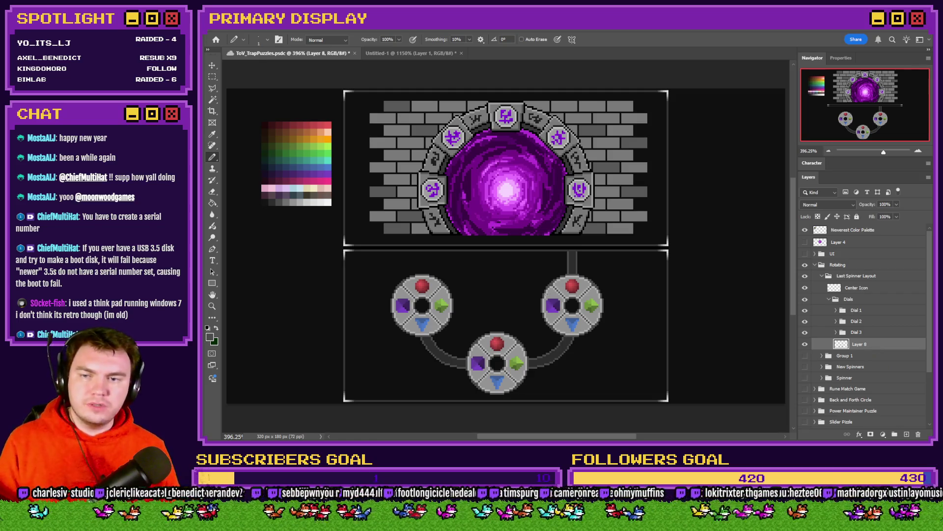
pyautogui.click(213, 76)
pyautogui.moveTo(366, 260); pyautogui.dragTo(493, 386)
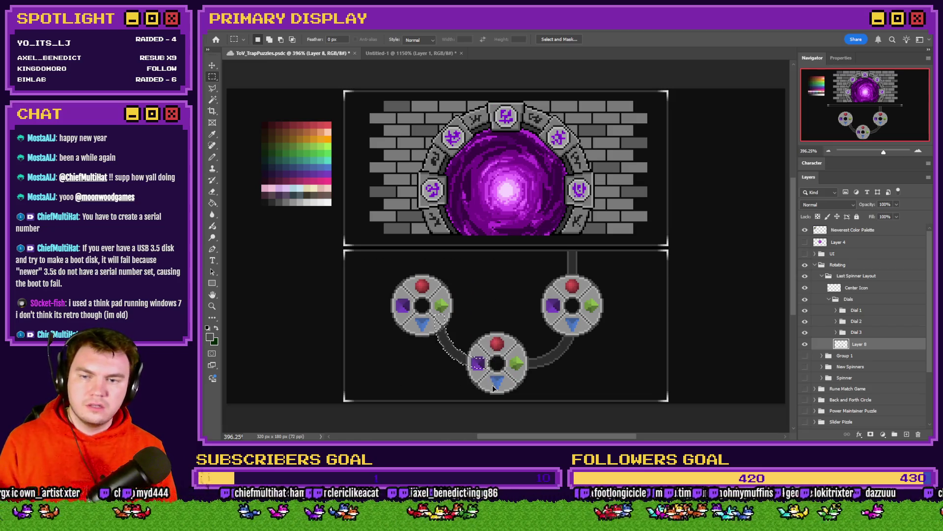
pyautogui.hotkey('ctrl', 'd')
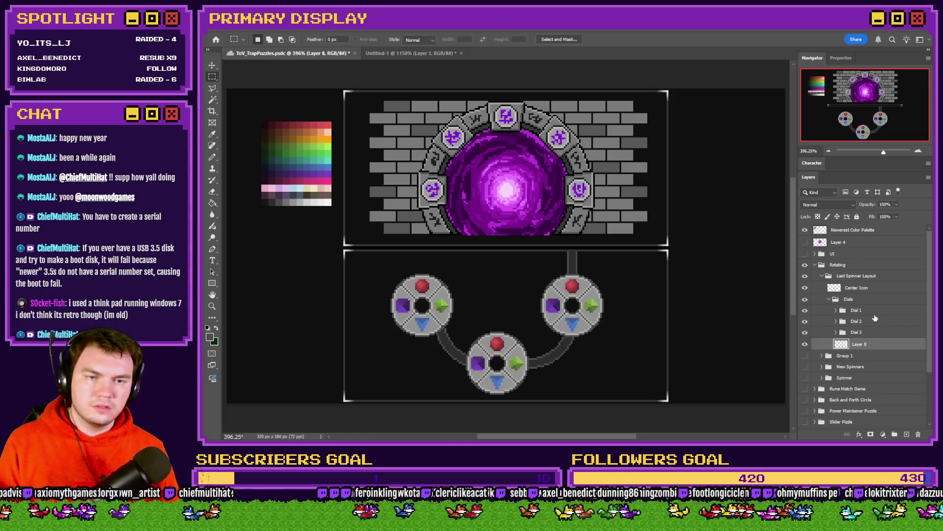
pyautogui.click(874, 310)
pyautogui.hotkey('ctrl', 'shift', 'Right')
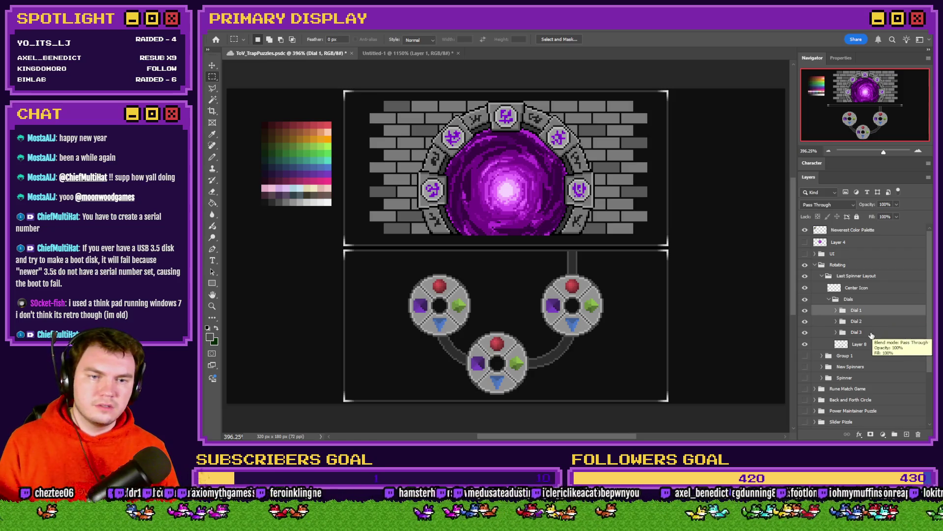
# Shift Dial 3 left toward the centre and move its vertical track left to meet it.
pyautogui.click(876, 333)
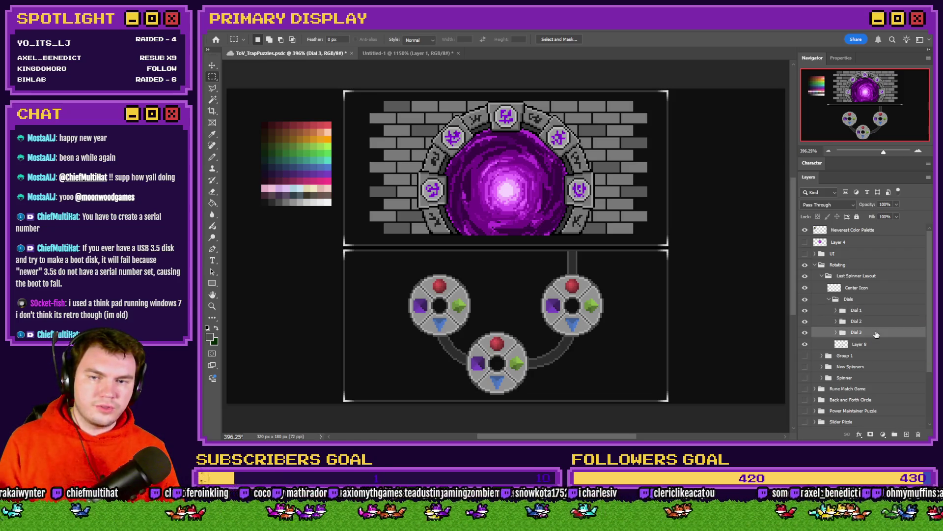
pyautogui.hotkey('ctrl', 'shift', 'Left')
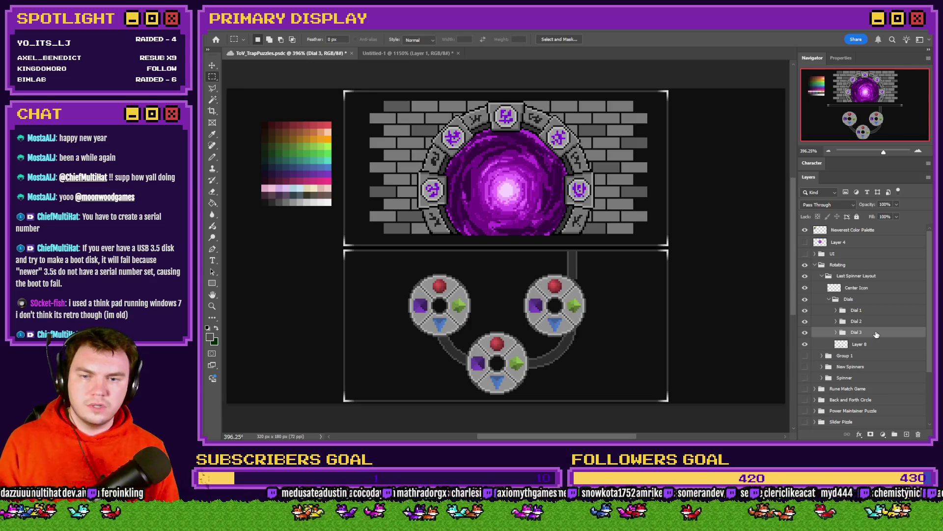
pyautogui.click(875, 345)
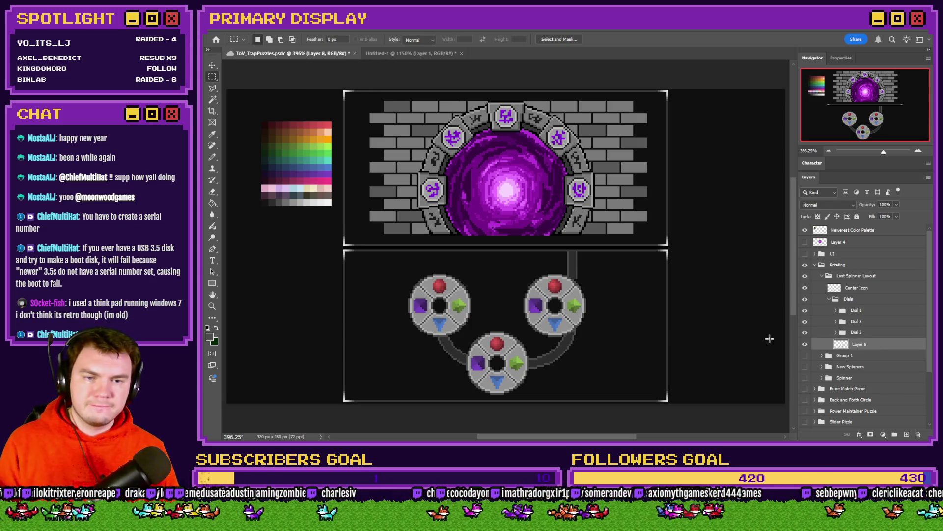
pyautogui.moveTo(612, 237); pyautogui.dragTo(506, 389)
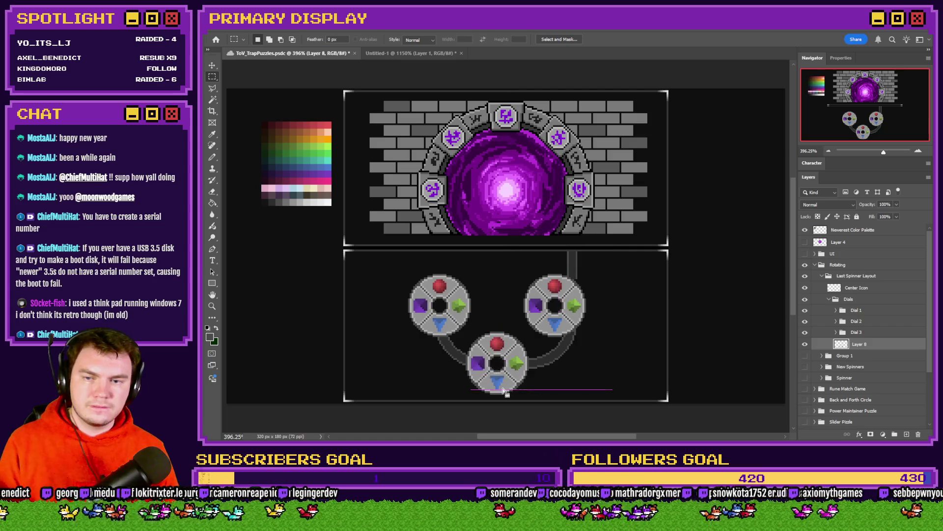
pyautogui.hotkey('ctrl', 'shift', 'Left')
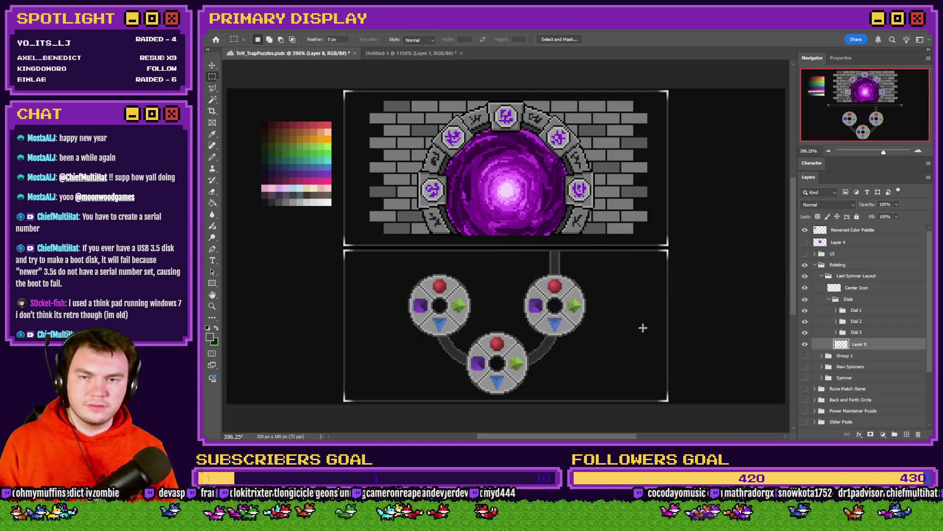
# Add a new empty layer, Layer 9, above Layer 8 in the Dials group.
pyautogui.scroll(-3, 640, 322)
pyautogui.scroll(5, 538, 308)
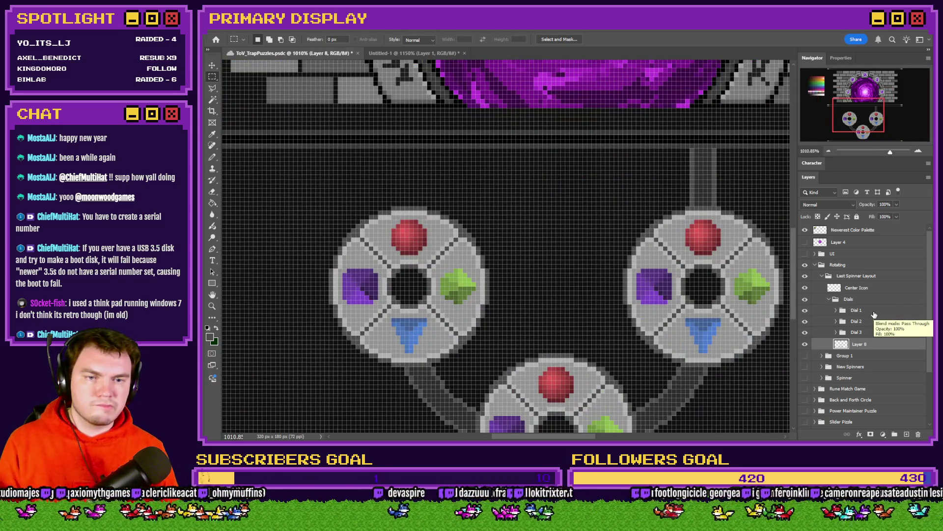
pyautogui.click(907, 434)
# Rename the new layer to 'Icon'.
pyautogui.doubleClick(859, 344)
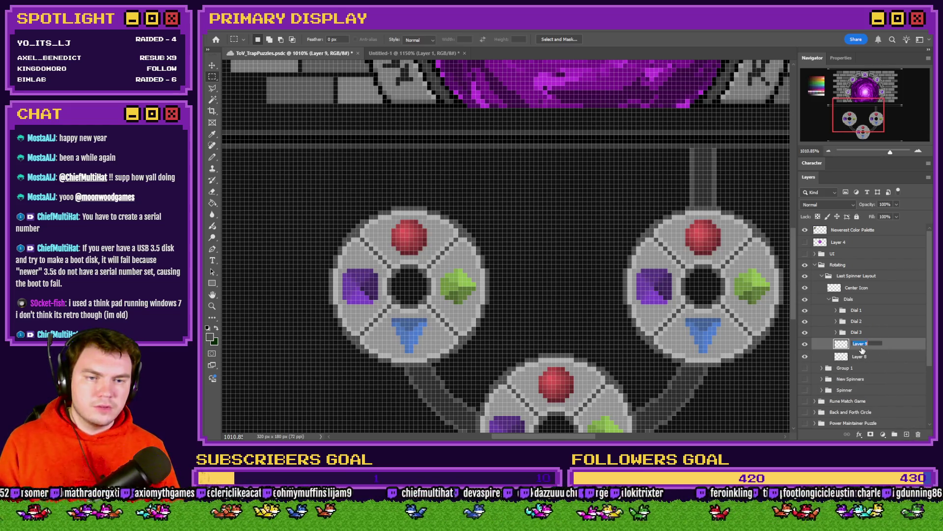
pyautogui.write('Icon')
pyautogui.press('Return')
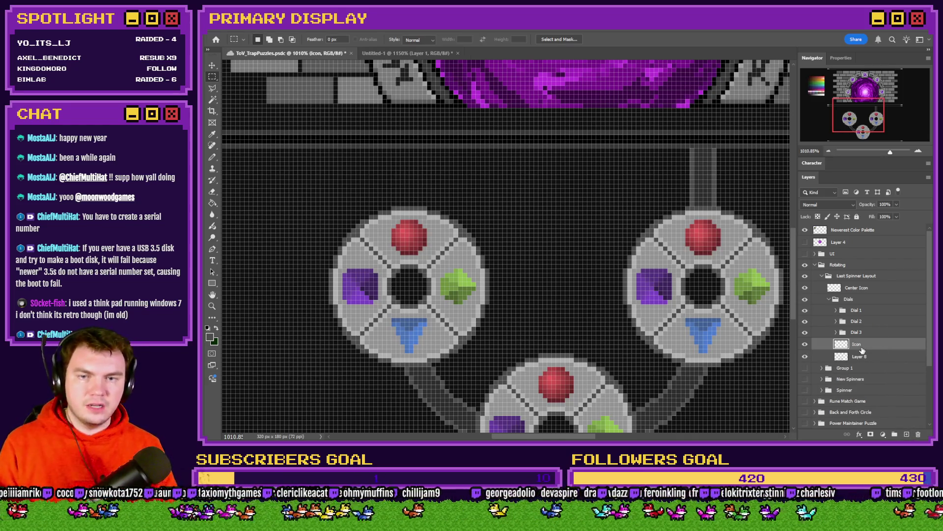
pyautogui.scroll(-2, 547, 280)
pyautogui.scroll(4, 565, 337)
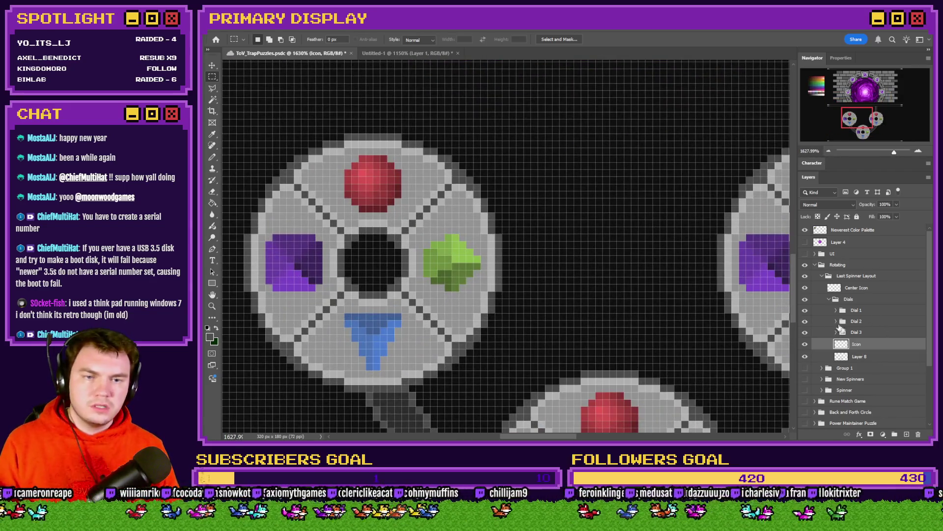
# Copy the red gem from Dial 1's Icons layer onto the Icon layer between the dials.
pyautogui.click(836, 310)
pyautogui.click(852, 334)
pyautogui.moveTo(401, 156)
pyautogui.mouseDown()
pyautogui.moveTo(350, 185)
pyautogui.moveTo(345, 212)
pyautogui.mouseUp()
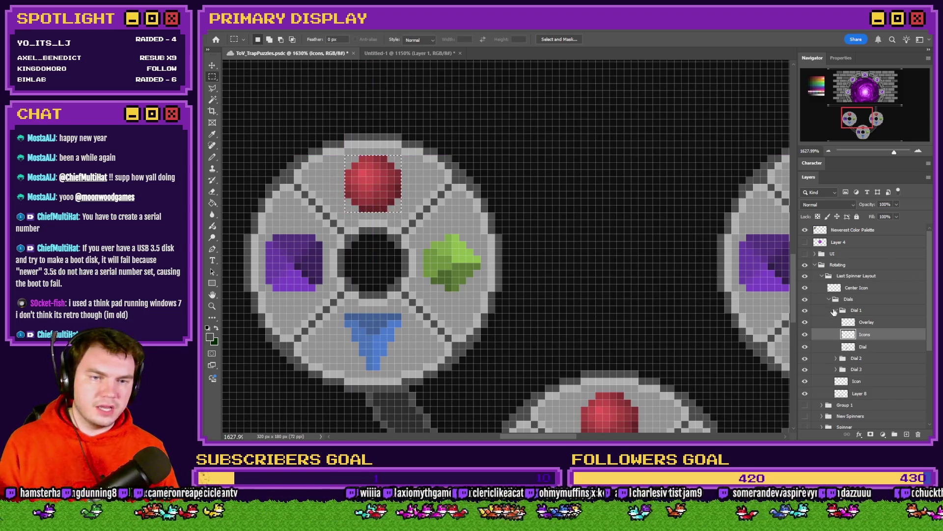
pyautogui.click(836, 310)
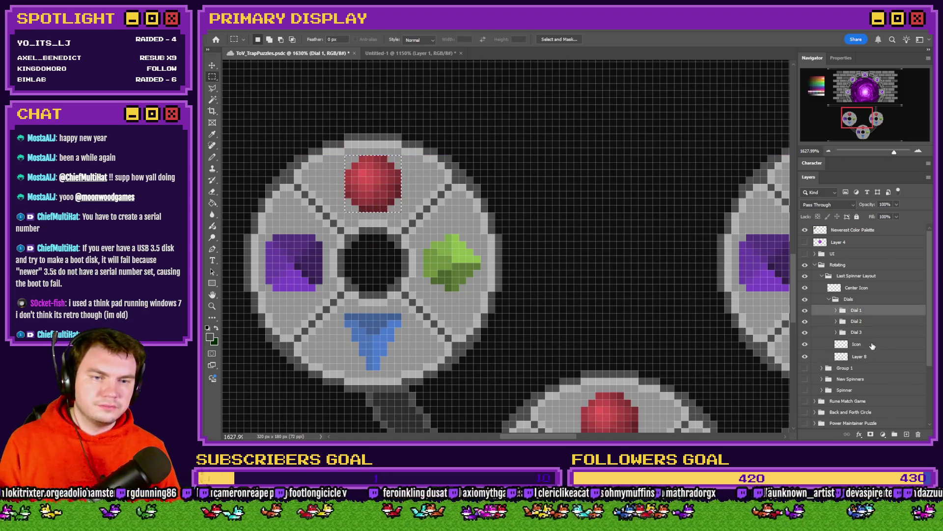
pyautogui.click(856, 344)
pyautogui.moveTo(590, 297)
pyautogui.mouseDown()
pyautogui.moveTo(608, 256)
pyautogui.moveTo(668, 248)
pyautogui.moveTo(657, 261)
pyautogui.moveTo(602, 267)
pyautogui.mouseUp()
pyautogui.hotkey('ctrl', '0')
pyautogui.scroll(3, 610, 318)
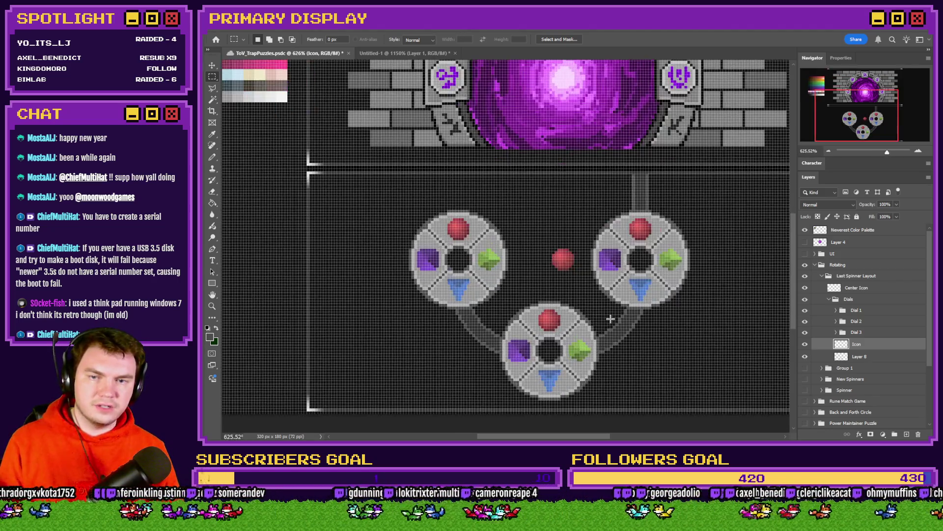
# Move all dial groups, Icon and Layer 8 4 px right, then reselect only Icon.
pyautogui.click(865, 311)
pyautogui.keyDown('shift'); pyautogui.click(870, 343); pyautogui.keyUp('shift')
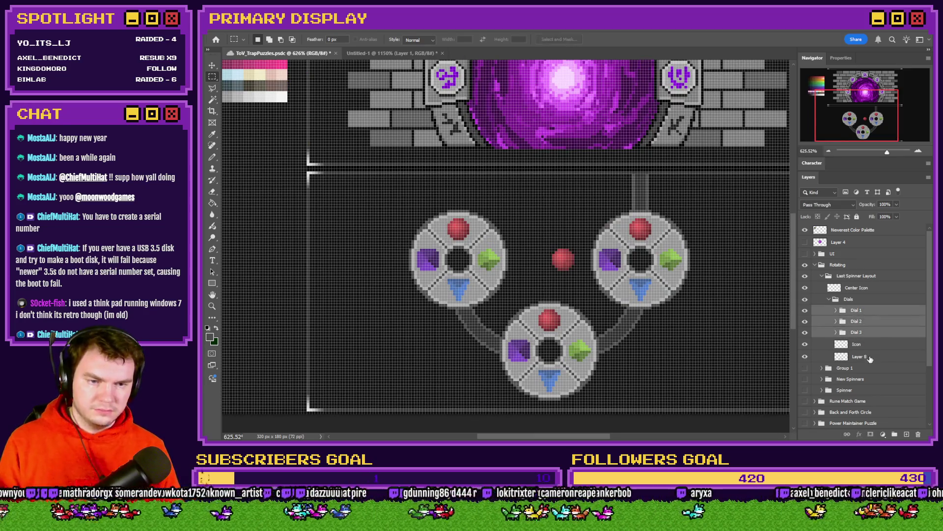
pyautogui.keyDown('shift'); pyautogui.click(868, 358); pyautogui.keyUp('shift')
pyautogui.moveTo(624, 274); pyautogui.dragTo(637, 276)
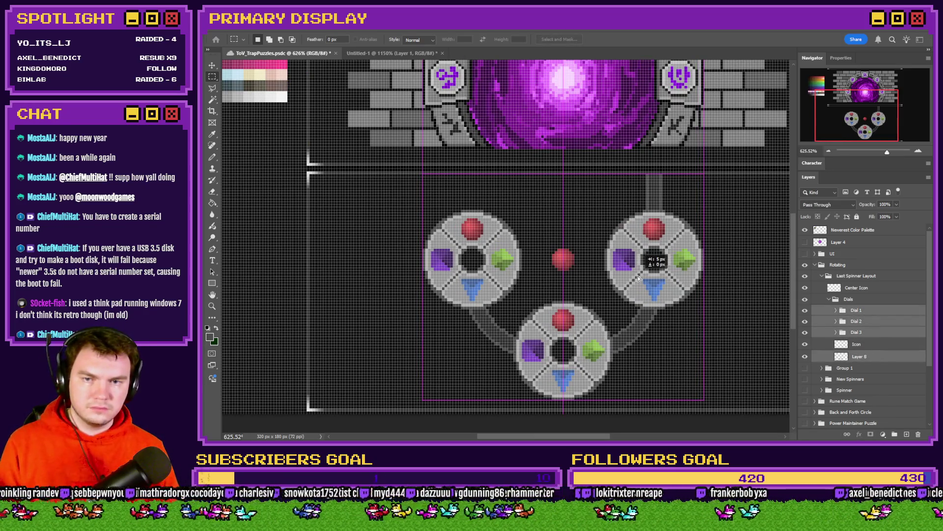
pyautogui.scroll(-2, 636, 298)
pyautogui.scroll(-1, 636, 299)
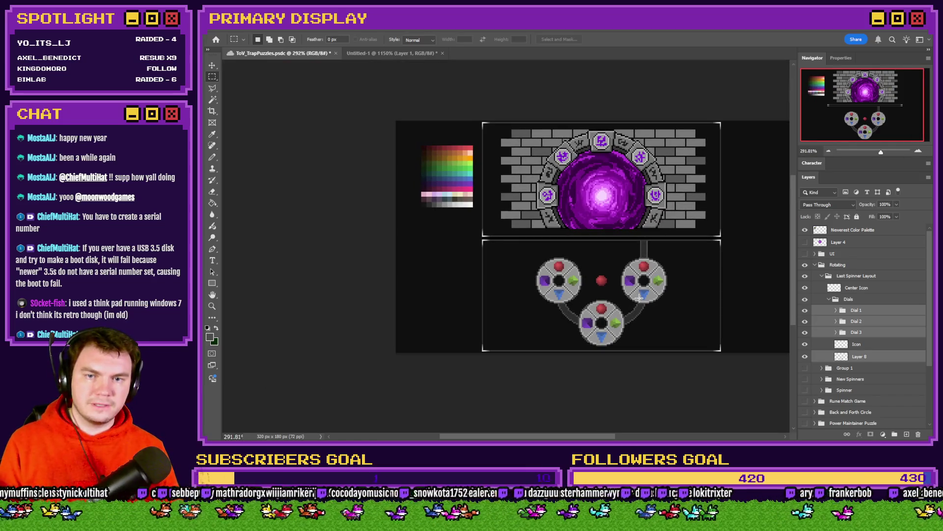
pyautogui.scroll(4, 618, 293)
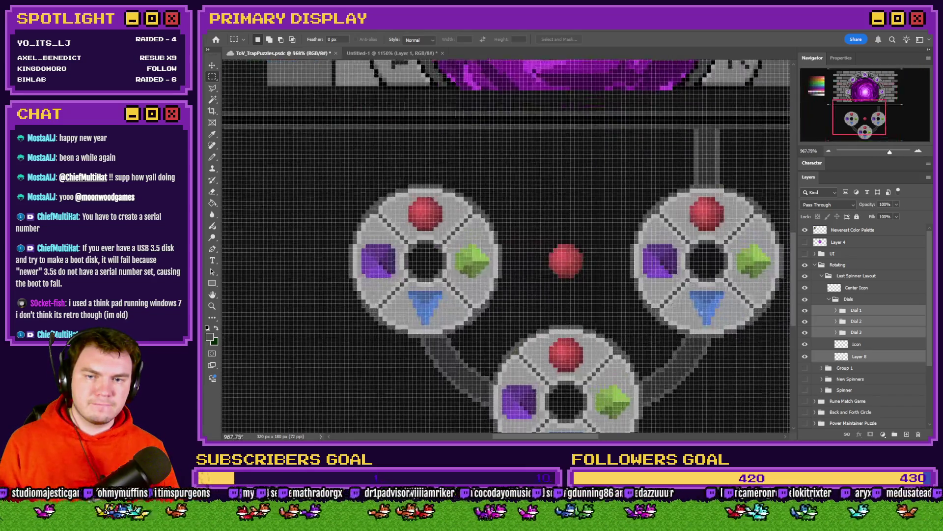
pyautogui.click(857, 344)
pyautogui.click(212, 157)
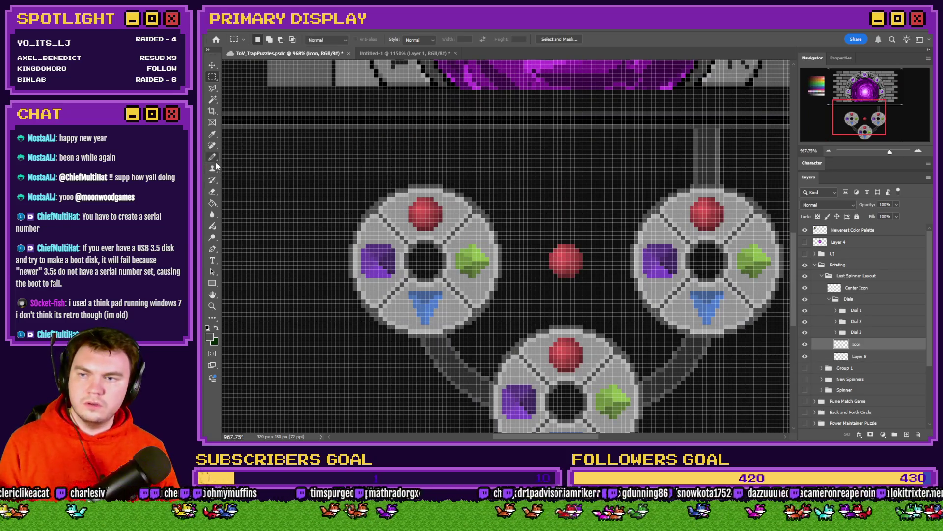
# Paint a dark grey Pencil track from the left dial toward the red gem.
pyautogui.scroll(3, 531, 241)
pyautogui.scroll(-2, 435, 173)
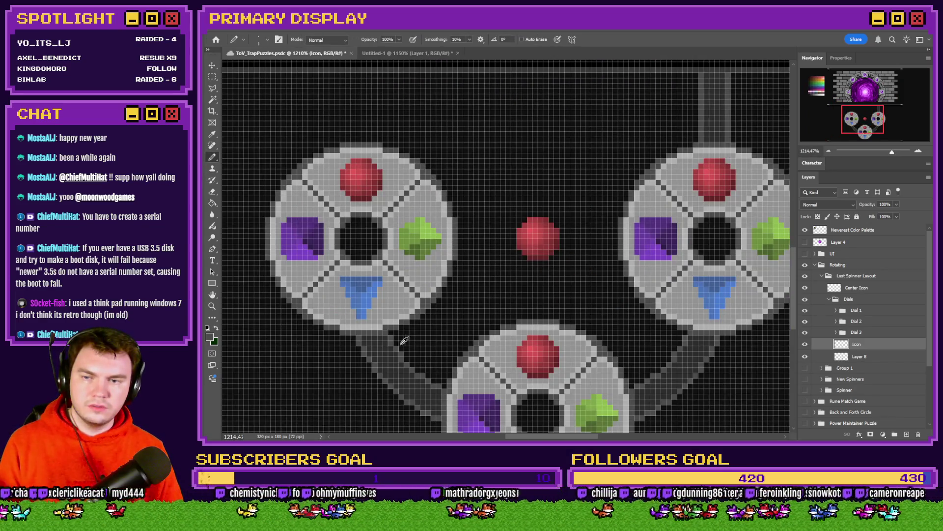
pyautogui.scroll(3, 497, 236)
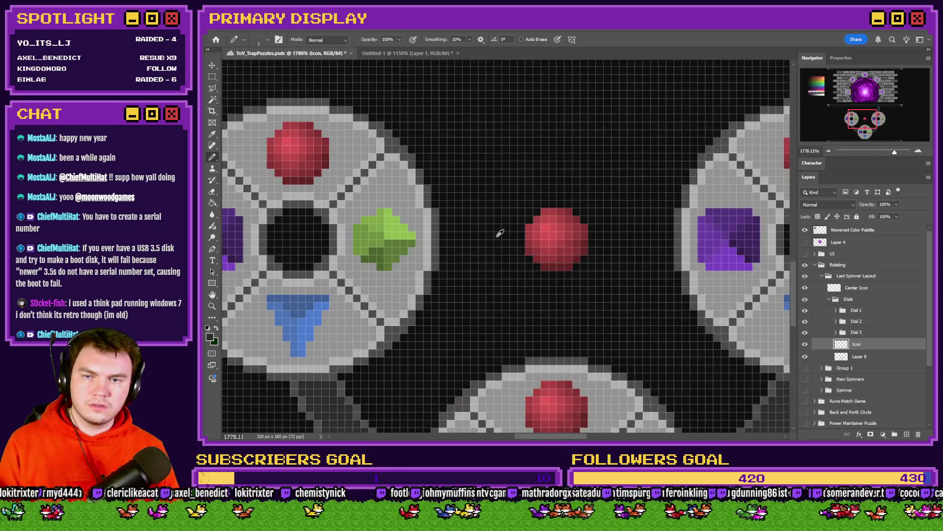
pyautogui.rightClick(446, 215)
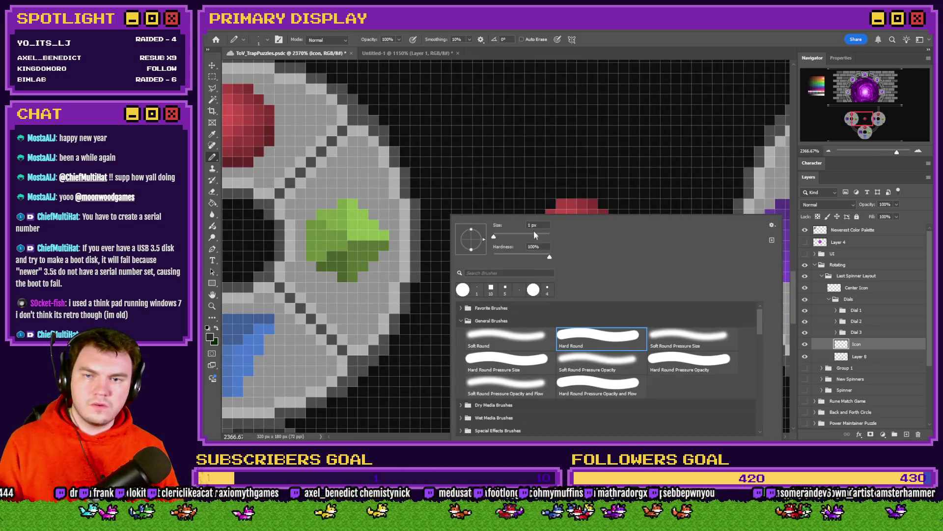
pyautogui.press('Return')
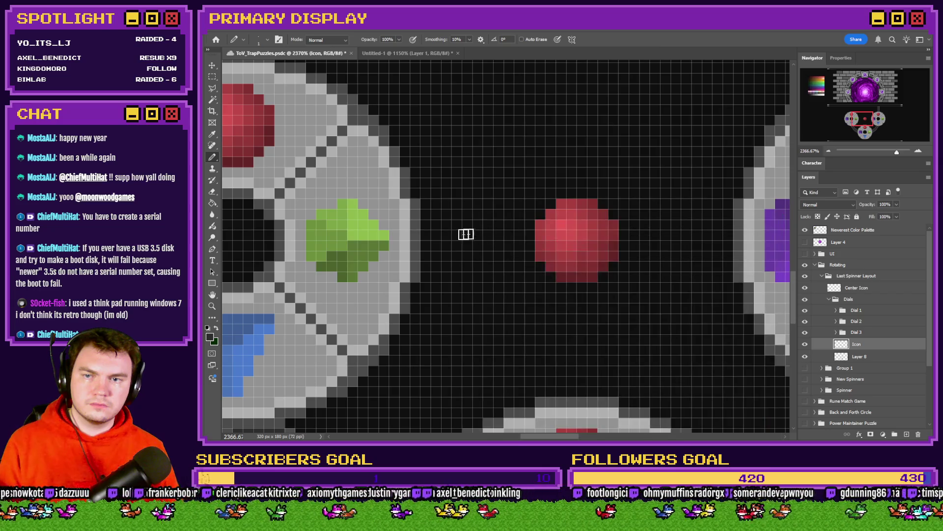
pyautogui.moveTo(433, 239)
pyautogui.mouseDown()
pyautogui.moveTo(529, 242)
pyautogui.moveTo(422, 245)
pyautogui.moveTo(514, 255)
pyautogui.moveTo(526, 228)
pyautogui.moveTo(427, 218)
pyautogui.moveTo(520, 213)
pyautogui.moveTo(532, 255)
pyautogui.moveTo(427, 266)
pyautogui.mouseUp()
# Add lighter grey edges along the top and bottom of the track.
pyautogui.scroll(-3, 427, 267)
pyautogui.scroll(4, 432, 315)
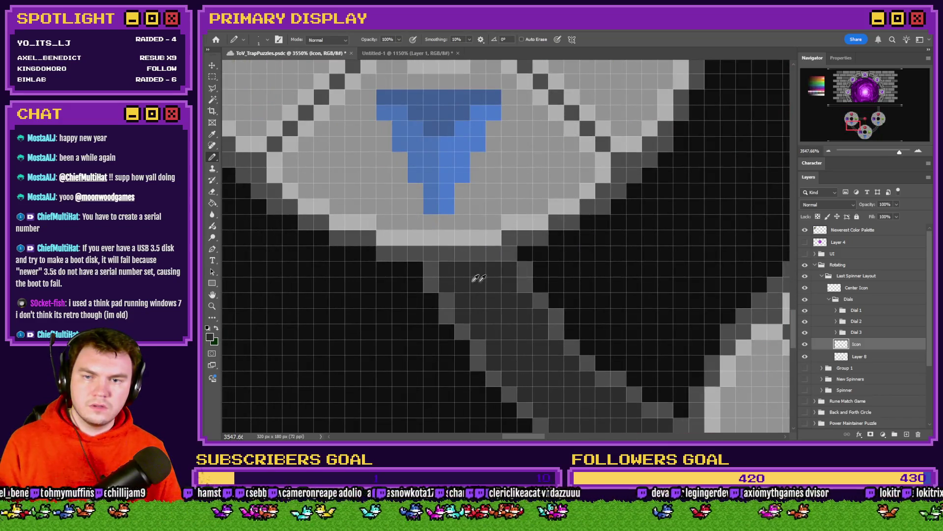
pyautogui.scroll(-3, 483, 274)
pyautogui.scroll(2, 584, 238)
pyautogui.scroll(2, 692, 130)
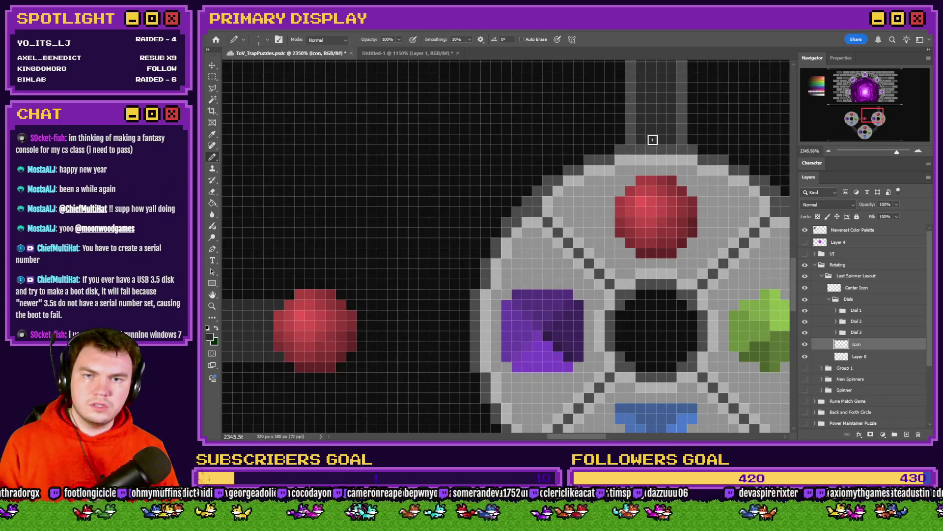
pyautogui.scroll(-3, 634, 134)
pyautogui.scroll(4, 481, 212)
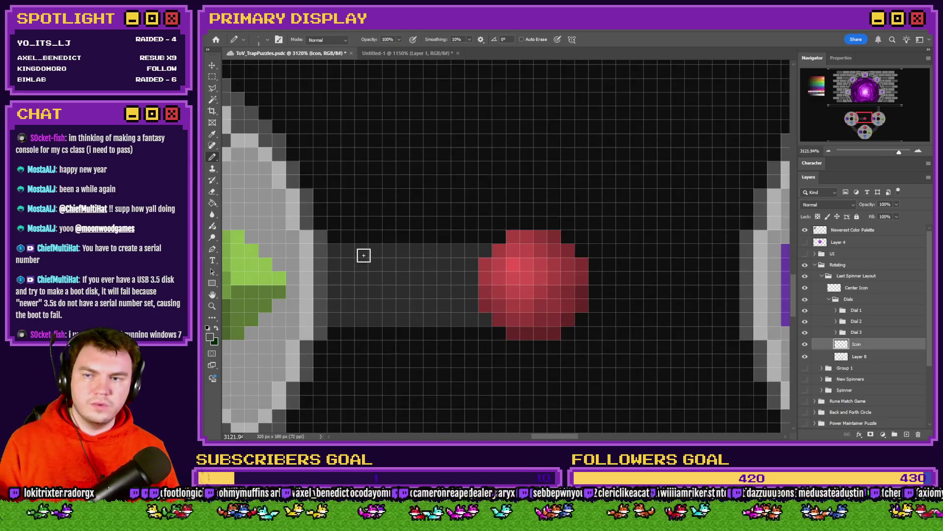
pyautogui.moveTo(336, 251); pyautogui.dragTo(439, 251)
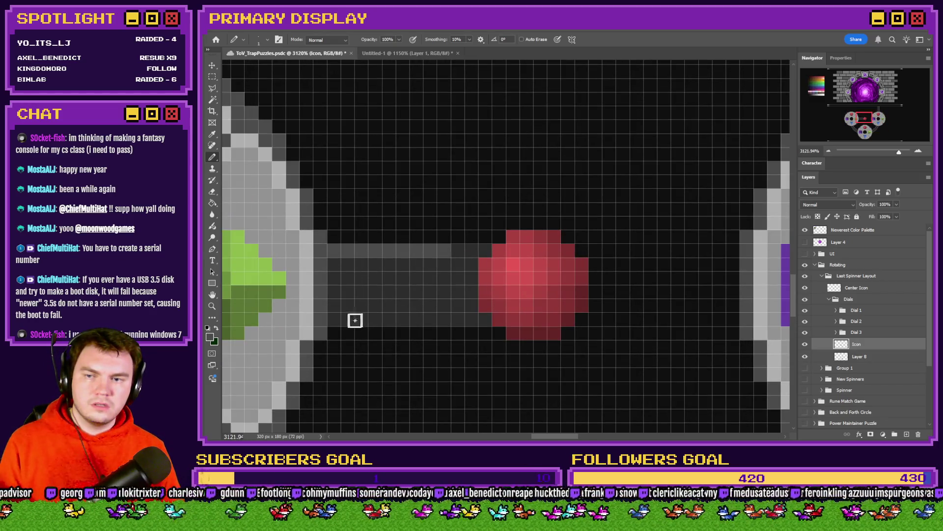
pyautogui.moveTo(349, 319); pyautogui.dragTo(437, 321)
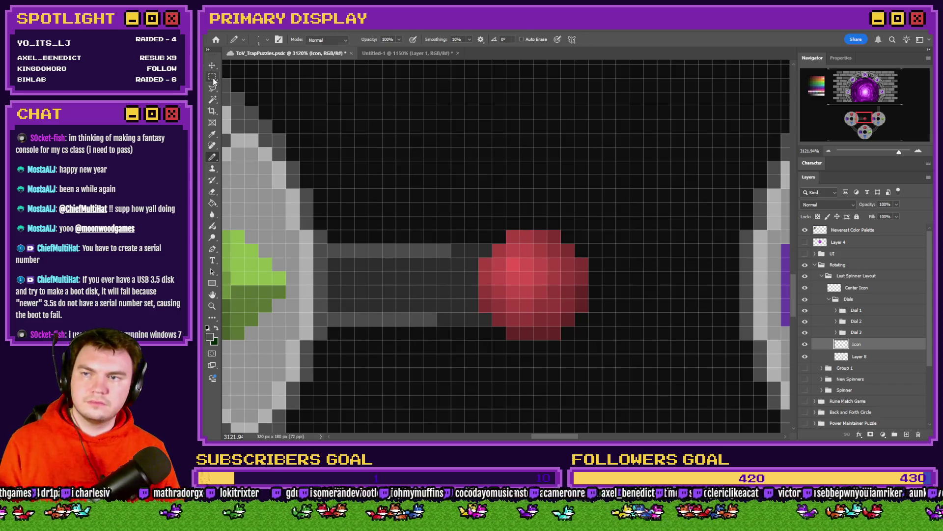
# Select a 16 px square centred on the red gem and pencil a grey border along its left and top.
pyautogui.moveTo(214, 78); pyautogui.dragTo(242, 81)
pyautogui.scroll(-2, 522, 236)
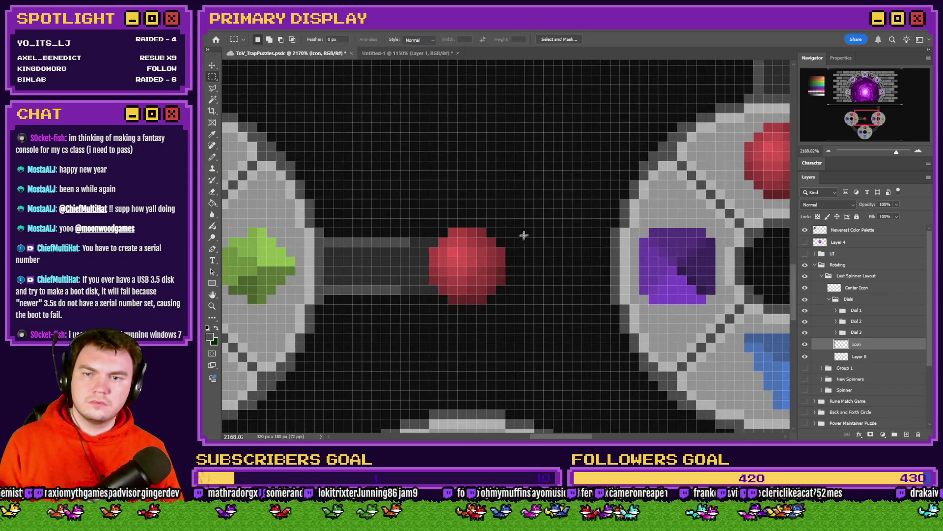
pyautogui.moveTo(553, 181); pyautogui.dragTo(408, 356)
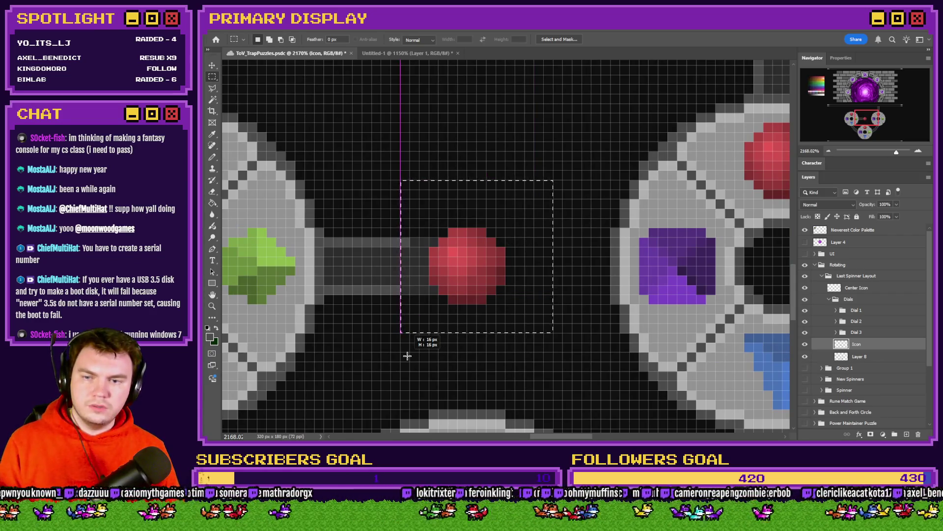
pyautogui.moveTo(427, 300); pyautogui.dragTo(423, 306)
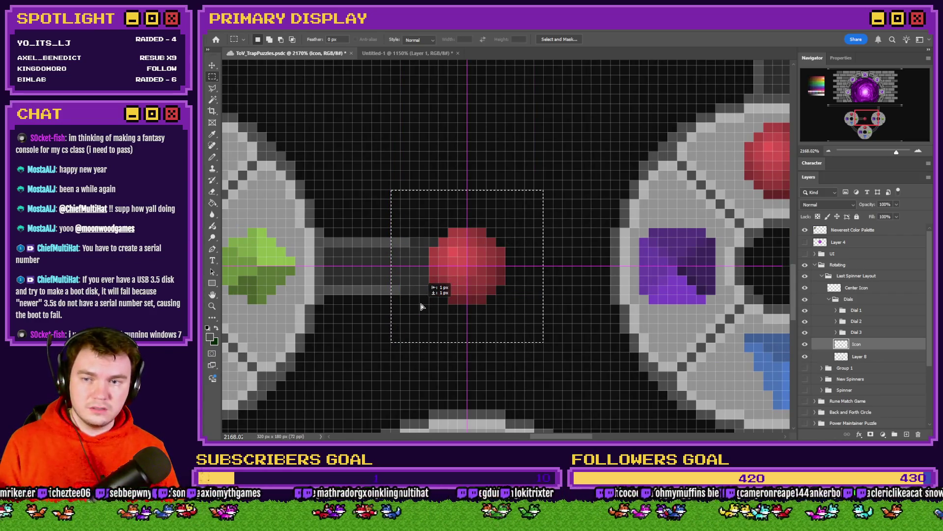
pyautogui.click(213, 157)
pyautogui.scroll(2, 418, 261)
pyautogui.moveTo(385, 219)
pyautogui.mouseDown()
pyautogui.moveTo(381, 171)
pyautogui.moveTo(391, 158)
pyautogui.moveTo(590, 157)
pyautogui.moveTo(600, 167)
pyautogui.moveTo(611, 264)
pyautogui.moveTo(610, 354)
pyautogui.moveTo(600, 381)
pyautogui.moveTo(394, 381)
pyautogui.moveTo(381, 330)
pyautogui.moveTo(398, 277)
pyautogui.mouseUp()
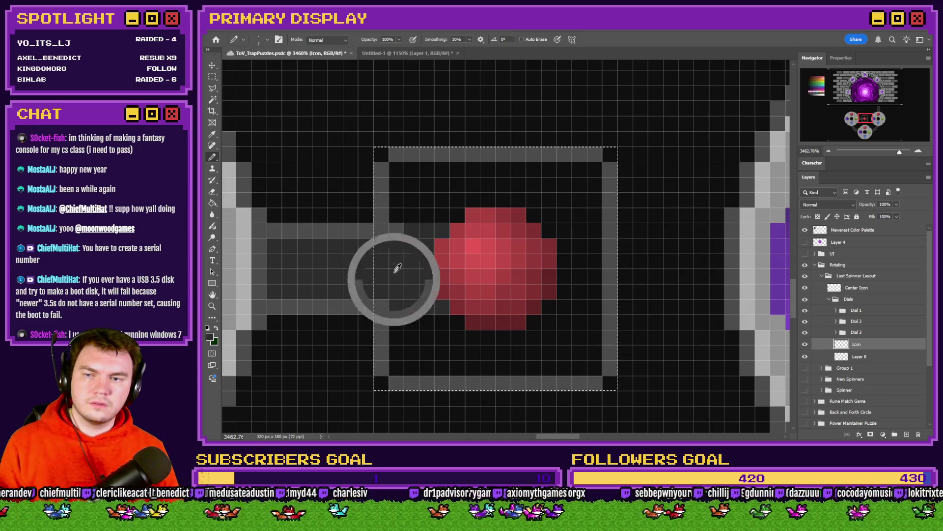
# Fill the square's interior with dark grey using the Paint Bucket, then deselect.
pyautogui.click(212, 202)
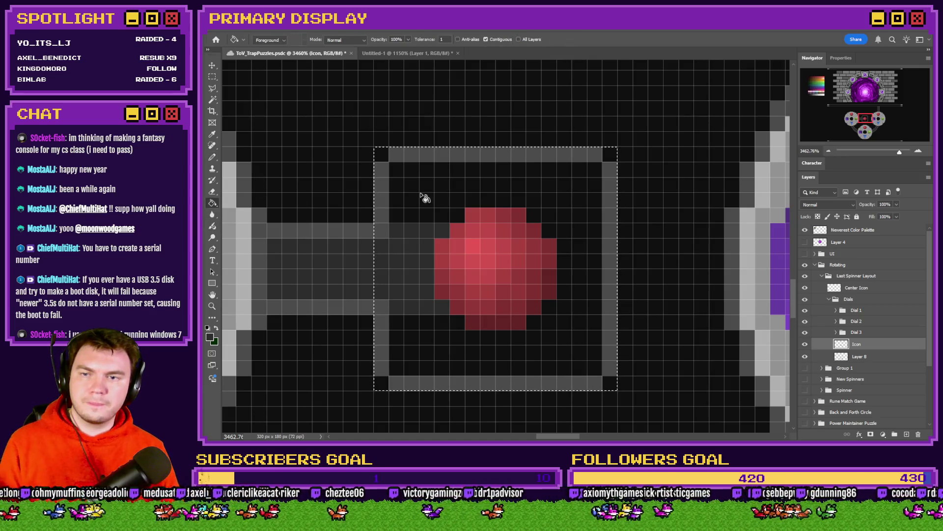
pyautogui.click(425, 198)
pyautogui.hotkey('ctrl', 'd')
pyautogui.press('m')
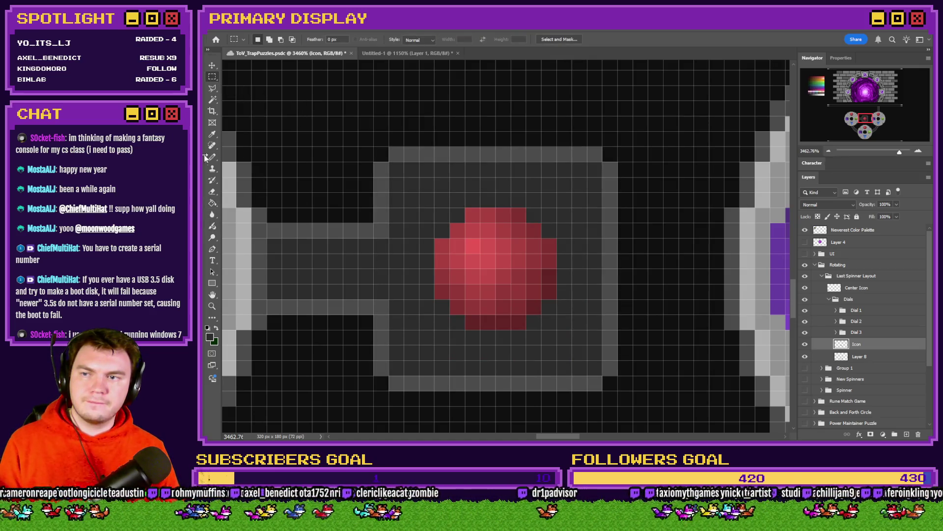
pyautogui.click(212, 157)
pyautogui.scroll(-10, 513, 221)
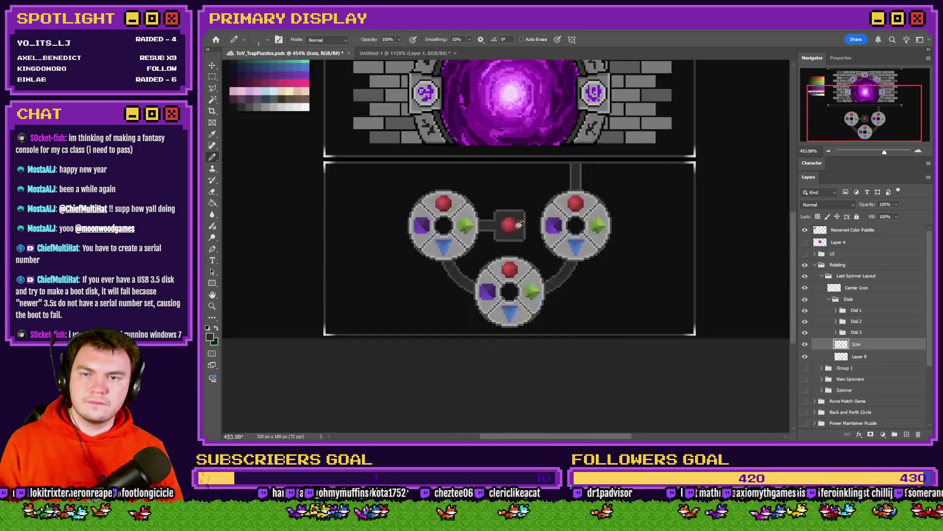
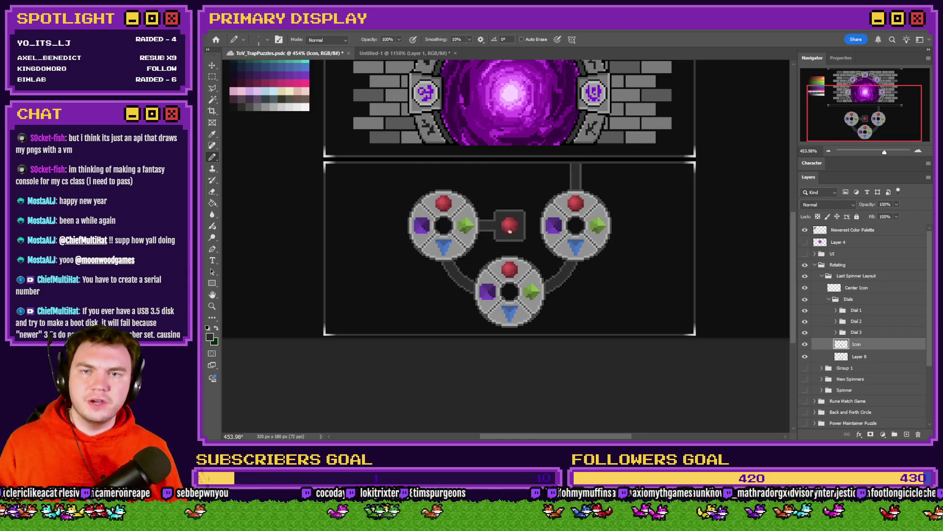
# Erase the four square corner pixels of the grey frame around the red gem, then return to the Pencil.
pyautogui.scroll(3, 510, 233)
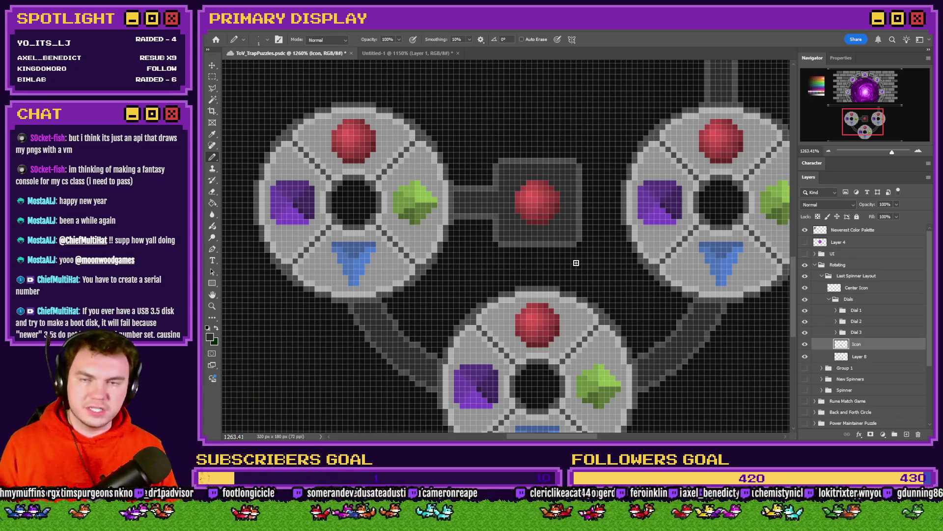
pyautogui.scroll(4, 518, 172)
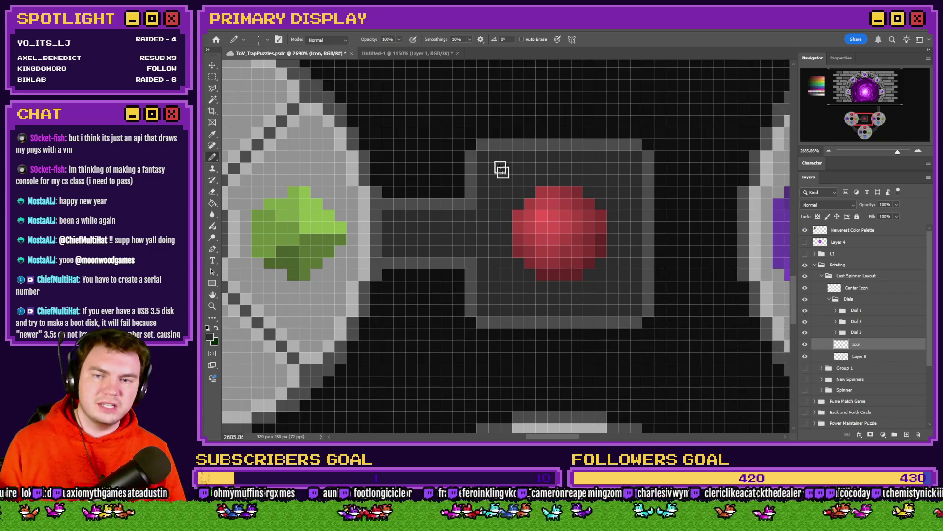
pyautogui.click(214, 78)
pyautogui.click(212, 157)
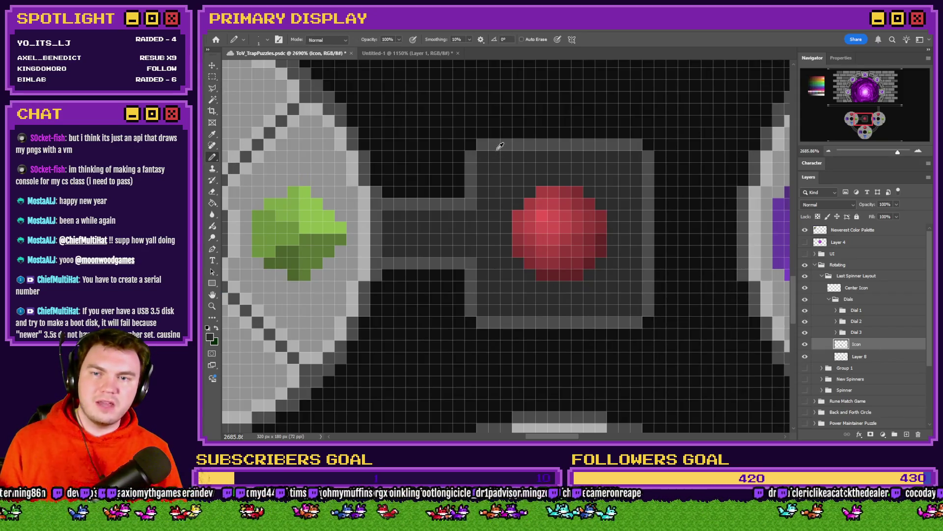
pyautogui.click(213, 191)
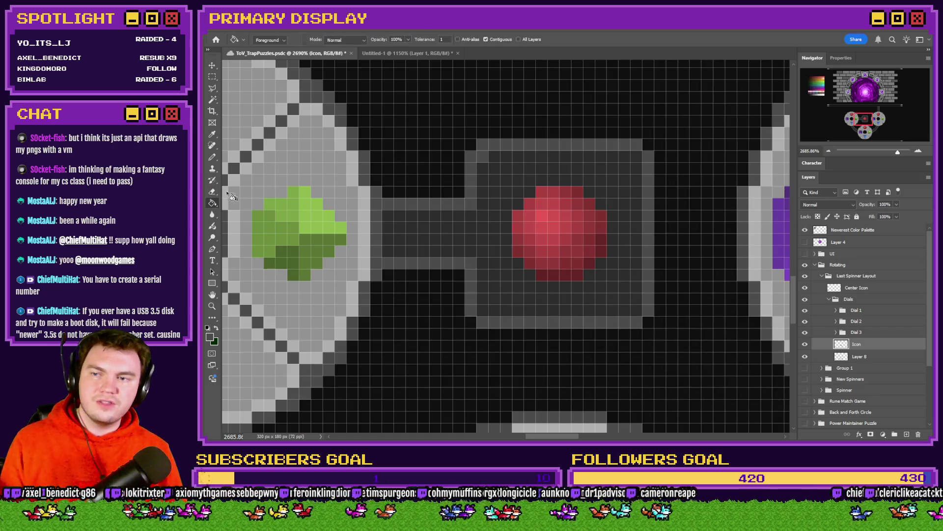
pyautogui.click(483, 144)
pyautogui.click(636, 145)
pyautogui.click(637, 322)
pyautogui.click(482, 322)
pyautogui.click(212, 157)
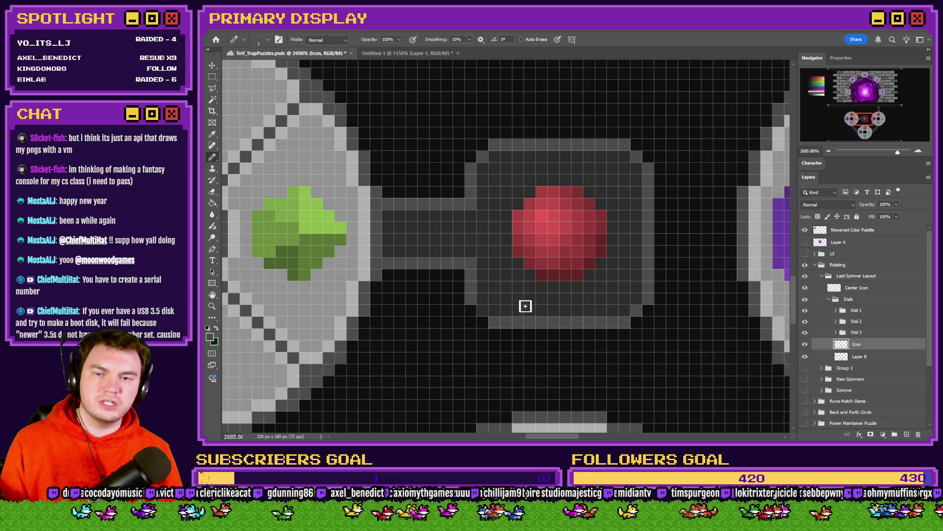
pyautogui.scroll(-5, 617, 289)
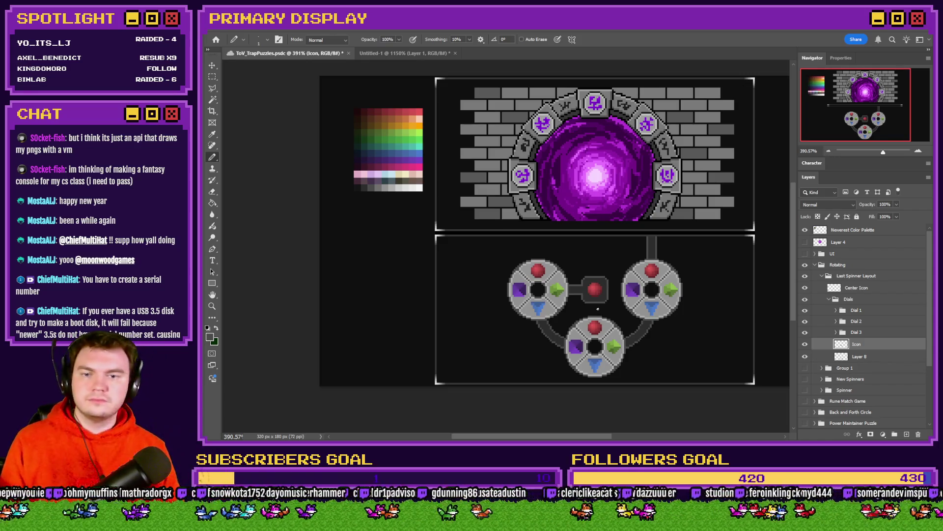
# Draw light-grey rim lines along the frame's top and bottom edges and upper-left corner.
pyautogui.hscroll(1, 582, 309)
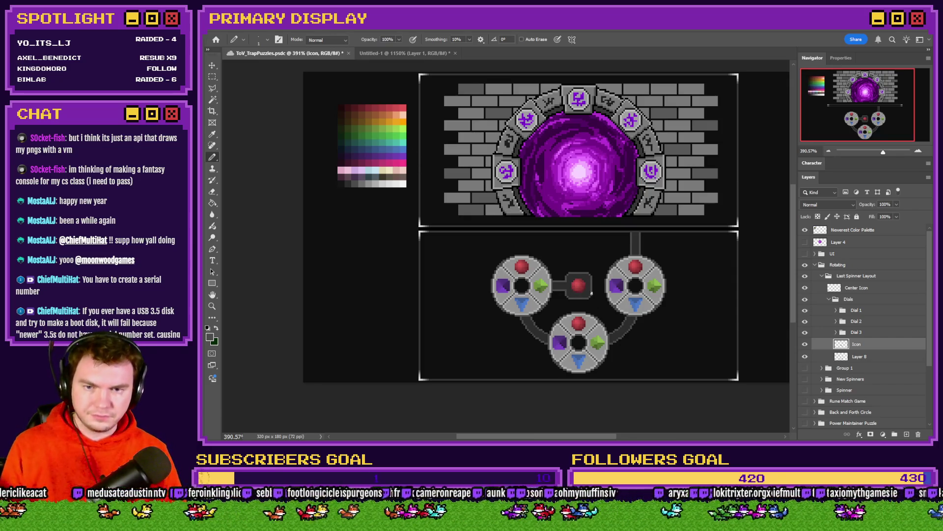
pyautogui.scroll(3, 592, 291)
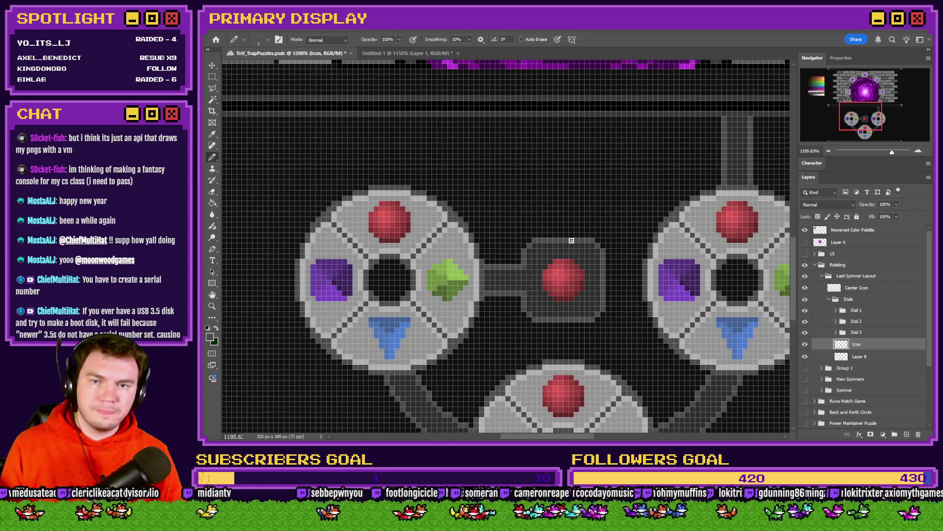
pyautogui.scroll(-1, 474, 223)
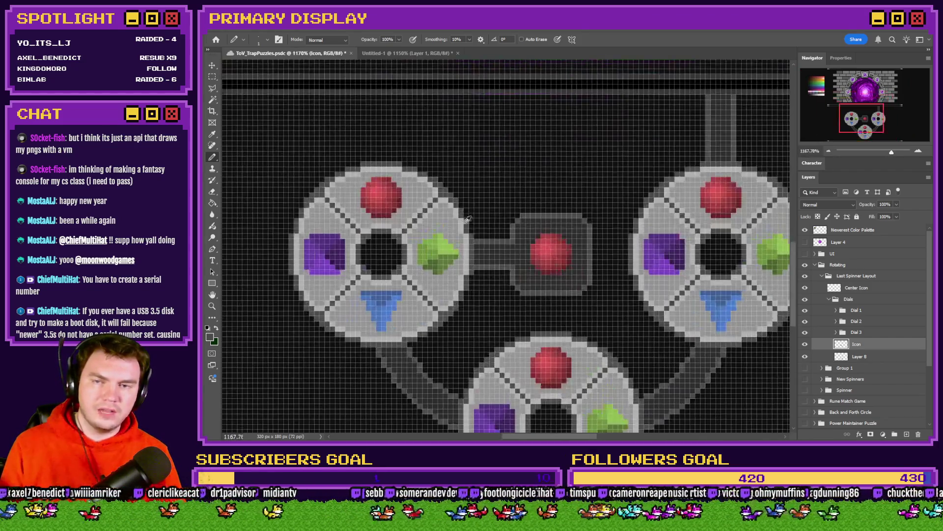
pyautogui.scroll(2, 529, 242)
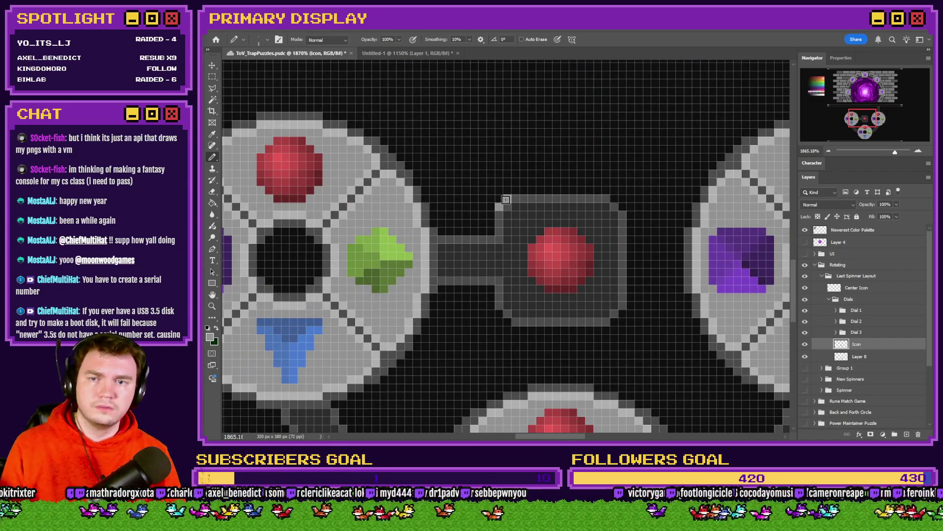
pyautogui.moveTo(513, 191)
pyautogui.mouseDown()
pyautogui.moveTo(606, 193)
pyautogui.moveTo(624, 211)
pyautogui.moveTo(633, 304)
pyautogui.moveTo(632, 211)
pyautogui.mouseUp()
pyautogui.hotkey('ctrl', 'z')
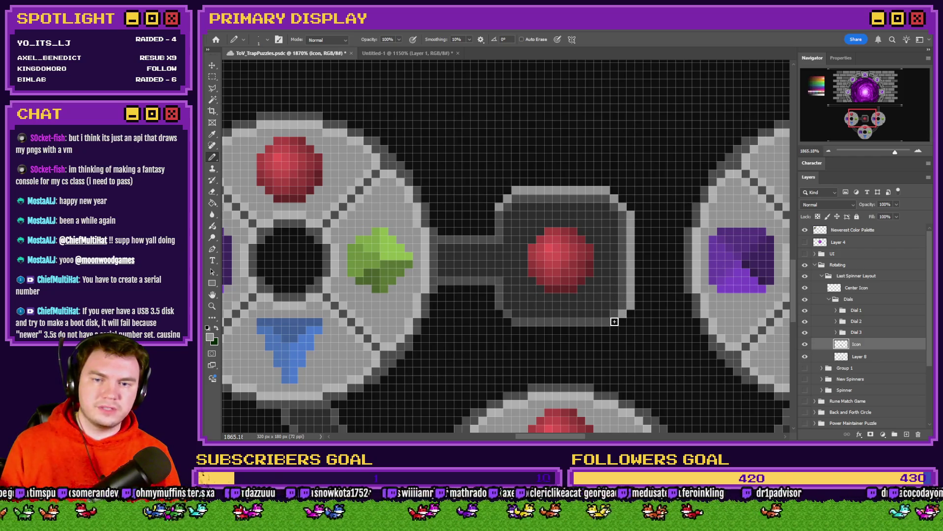
pyautogui.moveTo(607, 331)
pyautogui.mouseDown()
pyautogui.moveTo(511, 328)
pyautogui.moveTo(493, 289)
pyautogui.mouseUp()
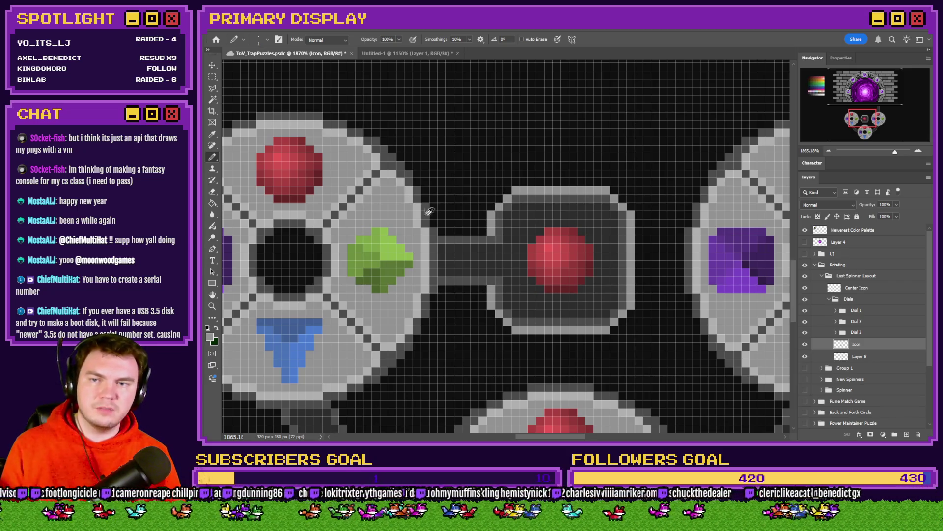
pyautogui.moveTo(481, 231)
pyautogui.mouseDown()
pyautogui.moveTo(516, 185)
pyautogui.moveTo(597, 183)
pyautogui.moveTo(633, 212)
pyautogui.moveTo(639, 238)
pyautogui.moveTo(638, 306)
pyautogui.moveTo(605, 338)
pyautogui.moveTo(520, 338)
pyautogui.moveTo(480, 300)
pyautogui.moveTo(484, 286)
pyautogui.mouseUp()
# Paint a pixel row just below the frame's shaded band.
pyautogui.scroll(-5, 540, 294)
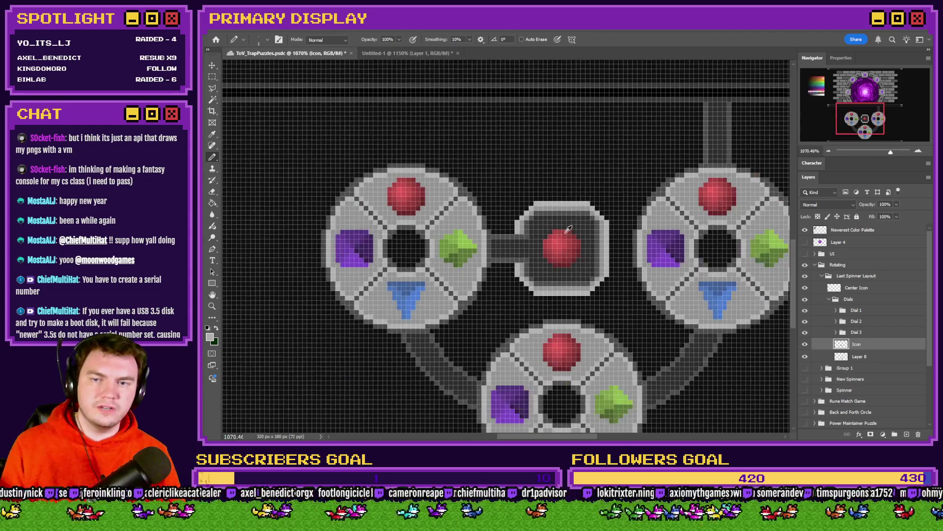
pyautogui.scroll(4, 506, 231)
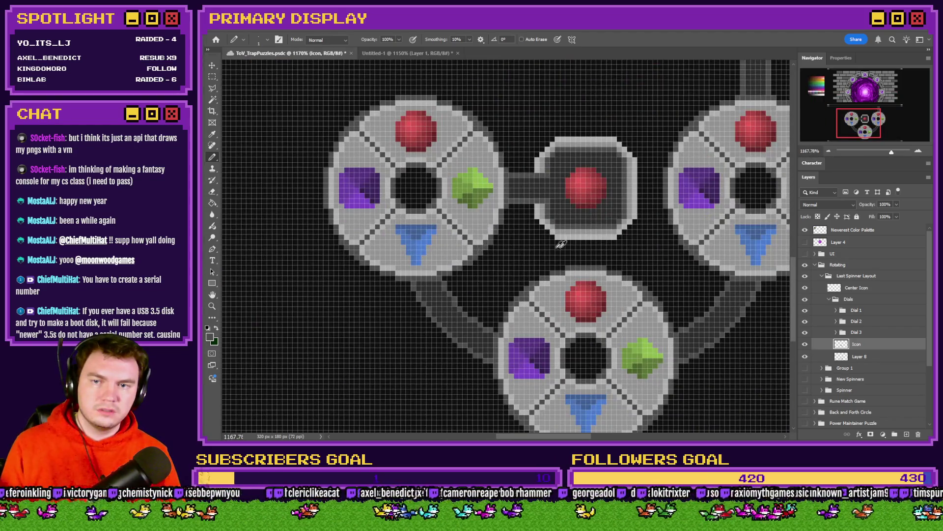
pyautogui.scroll(3, 558, 245)
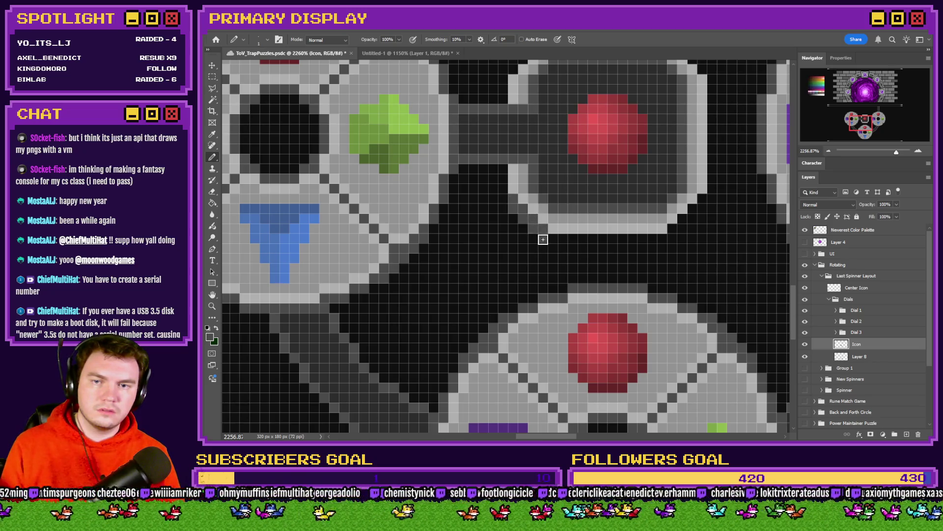
pyautogui.moveTo(548, 245)
pyautogui.mouseDown()
pyautogui.moveTo(666, 248)
pyautogui.moveTo(556, 236)
pyautogui.mouseUp()
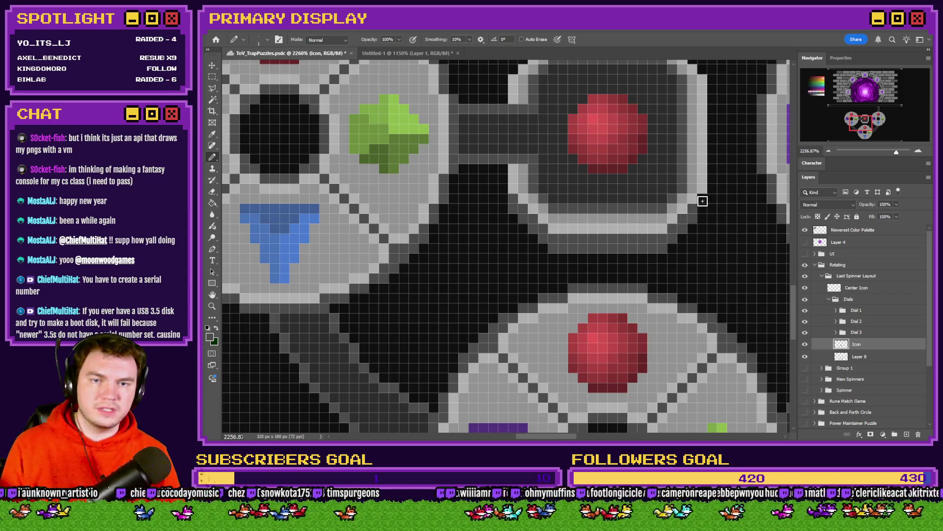
pyautogui.scroll(-4, 681, 227)
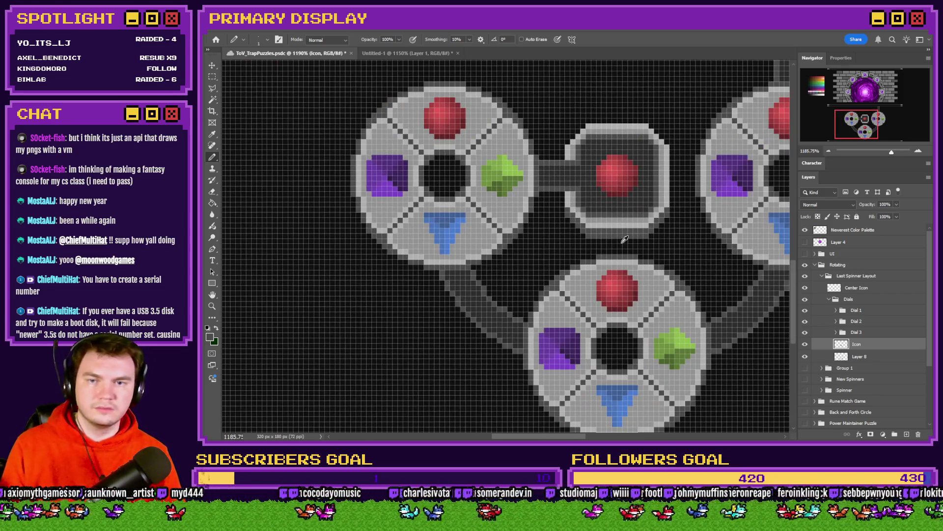
# Eyedrop a dark grey from the palette swatches.
pyautogui.scroll(3, 625, 239)
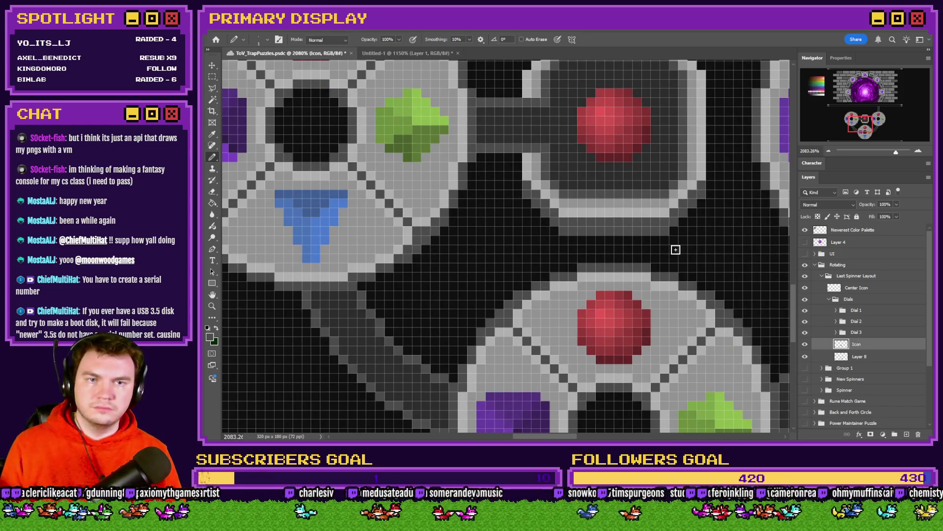
pyautogui.scroll(-5, 676, 250)
pyautogui.scroll(2, 442, 98)
pyautogui.keyDown('alt'); pyautogui.click(438, 91); pyautogui.keyUp('alt')
pyautogui.moveTo(438, 92); pyautogui.dragTo(418, 90)
# Pencil dark grey over every red gem pixel in the centre frame.
pyautogui.hscroll(5, 692, 319)
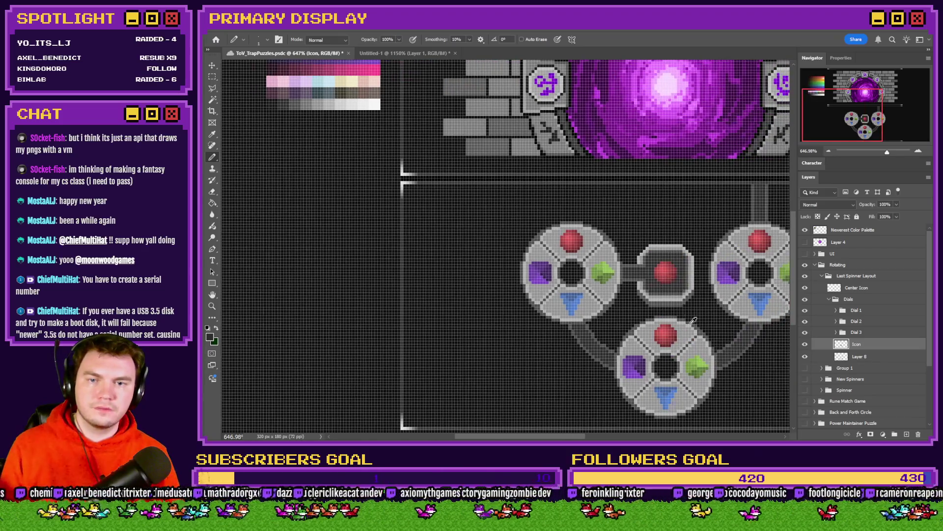
pyautogui.scroll(5, 691, 319)
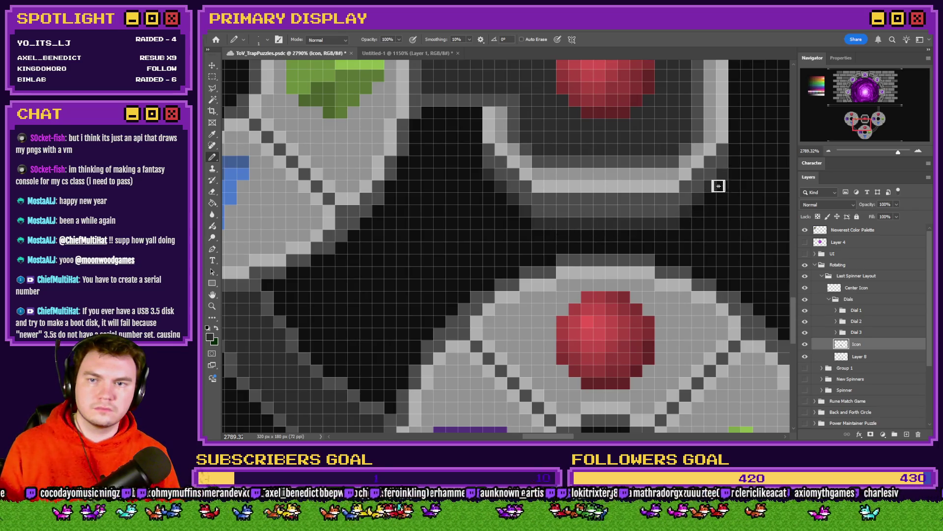
pyautogui.scroll(-3, 727, 167)
pyautogui.scroll(2, 469, 236)
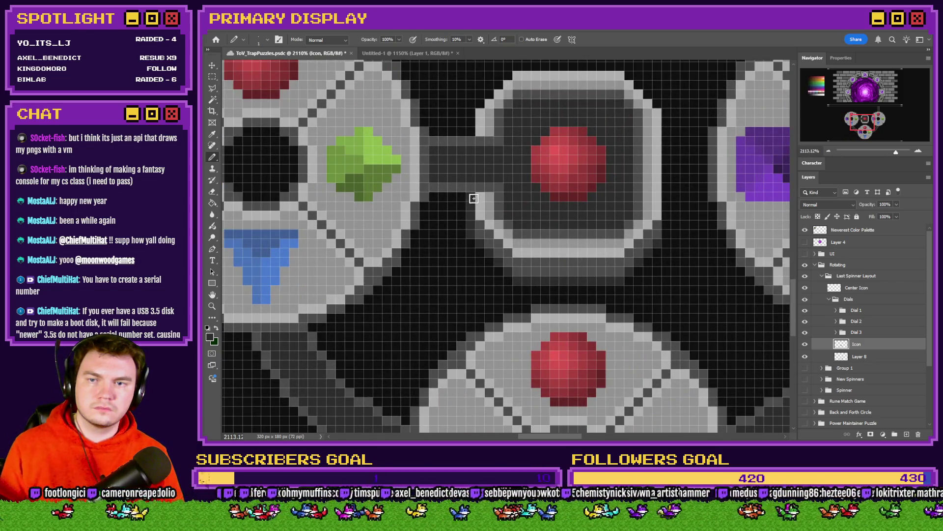
pyautogui.scroll(3, 473, 198)
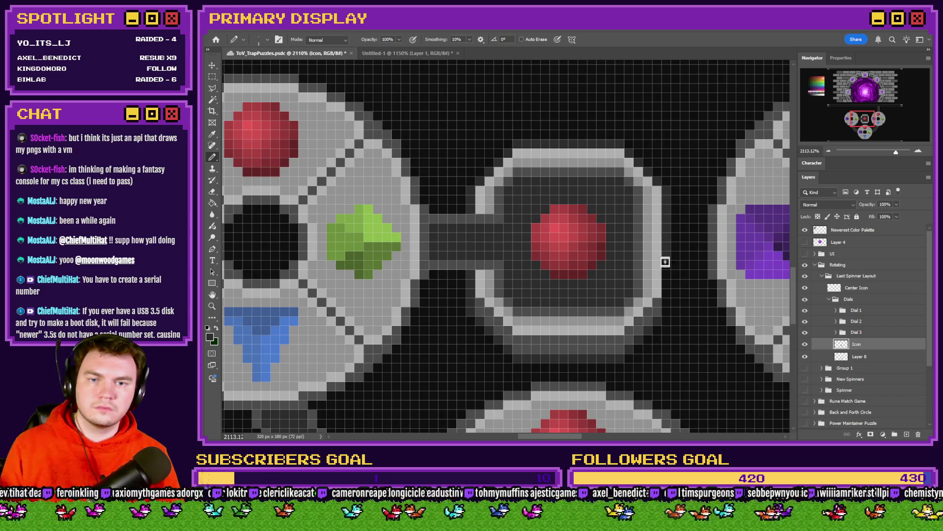
pyautogui.scroll(-5, 542, 252)
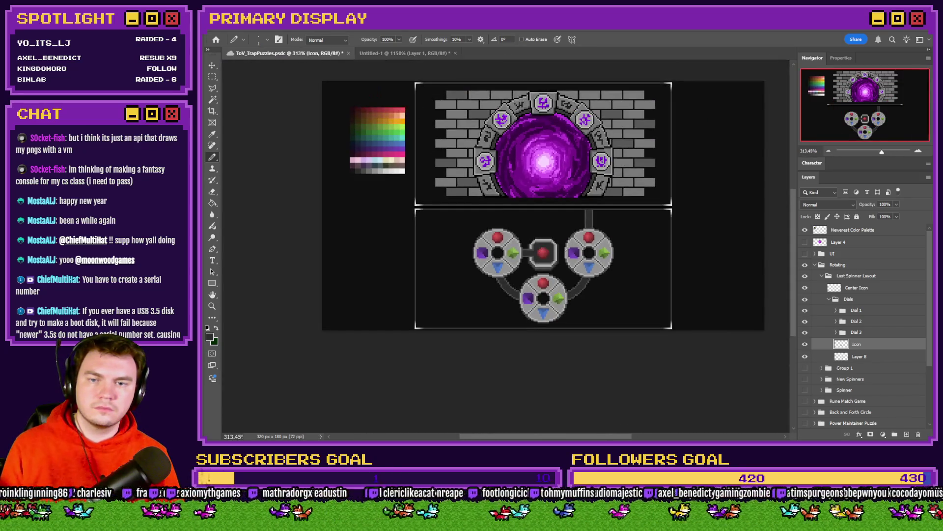
pyautogui.scroll(2, 572, 249)
pyautogui.scroll(-1, 532, 255)
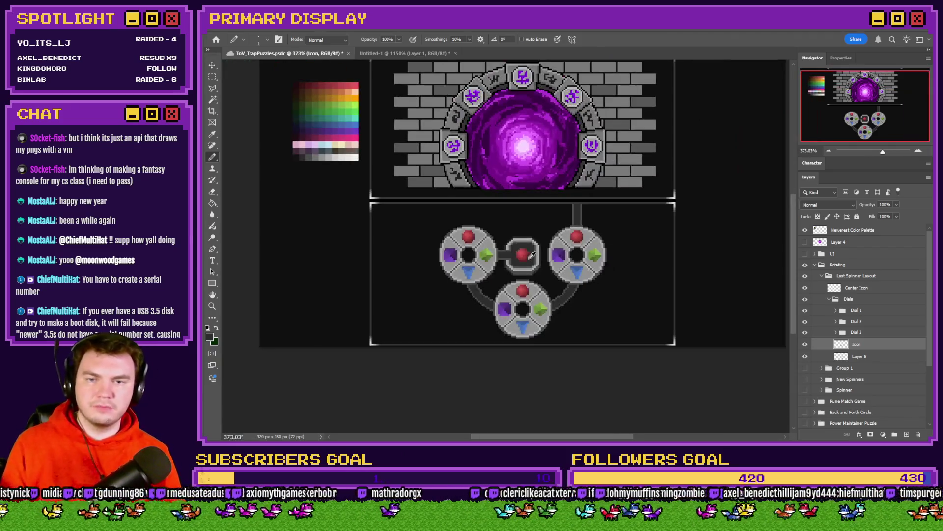
pyautogui.scroll(1, 530, 261)
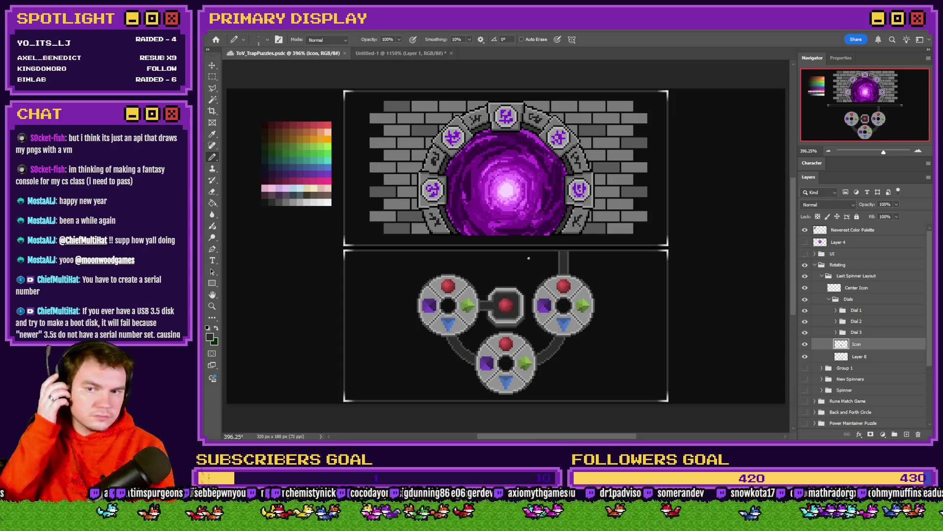
pyautogui.scroll(10, 506, 302)
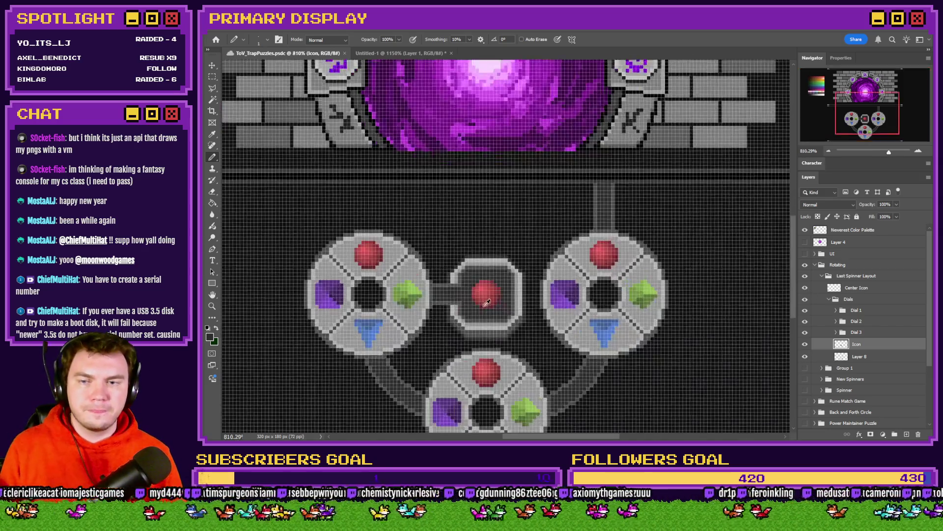
pyautogui.moveTo(490, 255)
pyautogui.mouseDown()
pyautogui.moveTo(521, 248)
pyautogui.moveTo(480, 273)
pyautogui.moveTo(504, 273)
pyautogui.moveTo(510, 307)
pyautogui.moveTo(493, 319)
pyautogui.moveTo(463, 305)
pyautogui.moveTo(516, 289)
pyautogui.mouseUp()
pyautogui.click(473, 255)
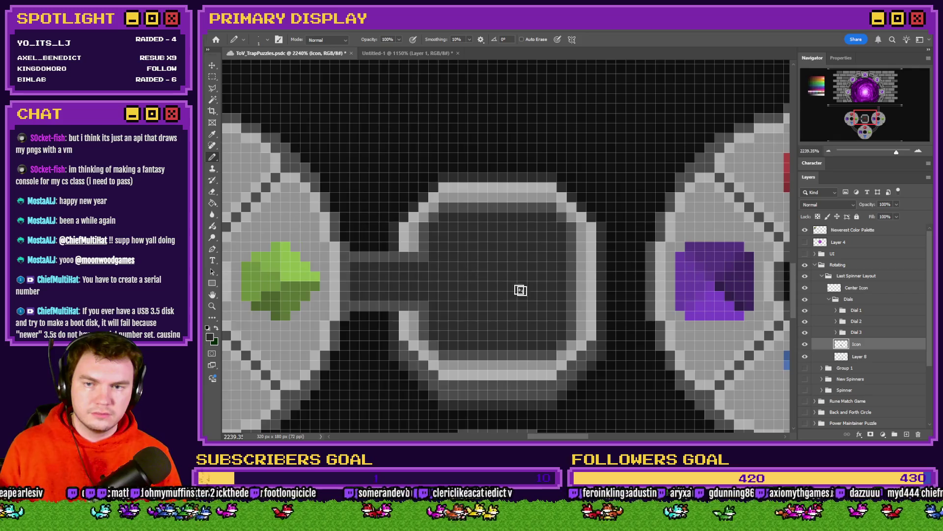
pyautogui.scroll(-10, 516, 288)
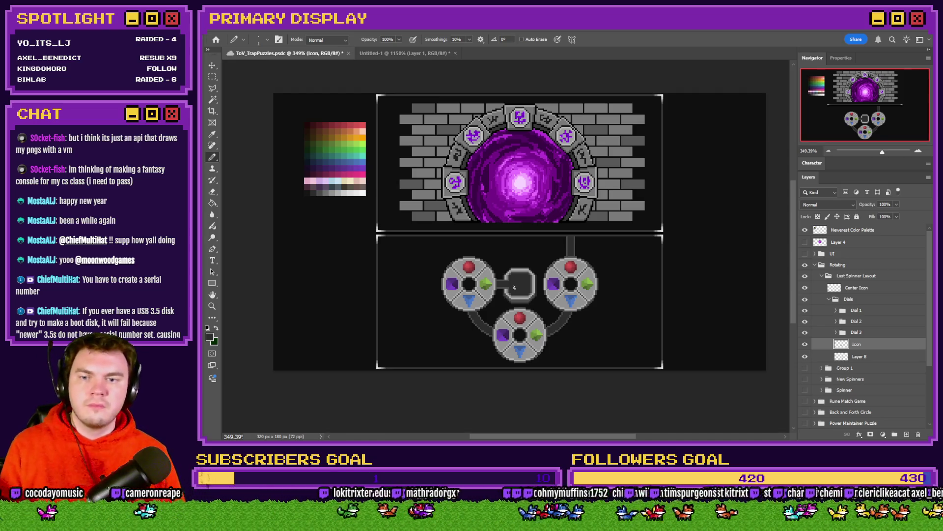
pyautogui.click(213, 77)
pyautogui.scroll(4, 531, 273)
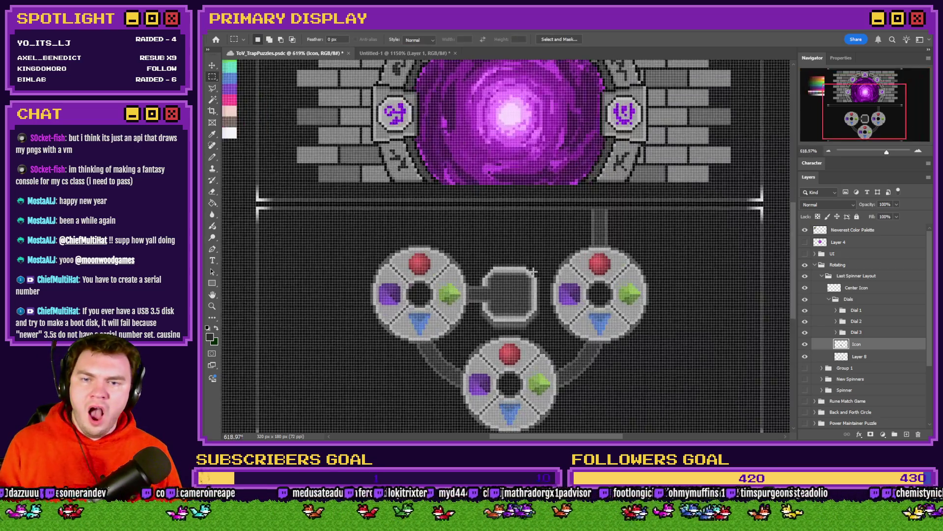
# Marquee a 44x11 button-sized rectangle above the dials.
pyautogui.scroll(1, 531, 272)
pyautogui.scroll(1, 542, 210)
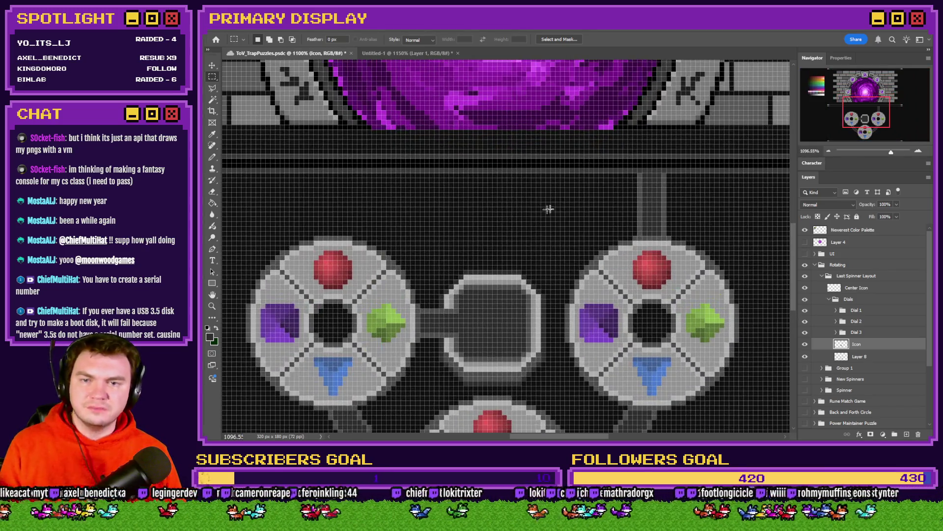
pyautogui.moveTo(429, 237); pyautogui.dragTo(398, 235)
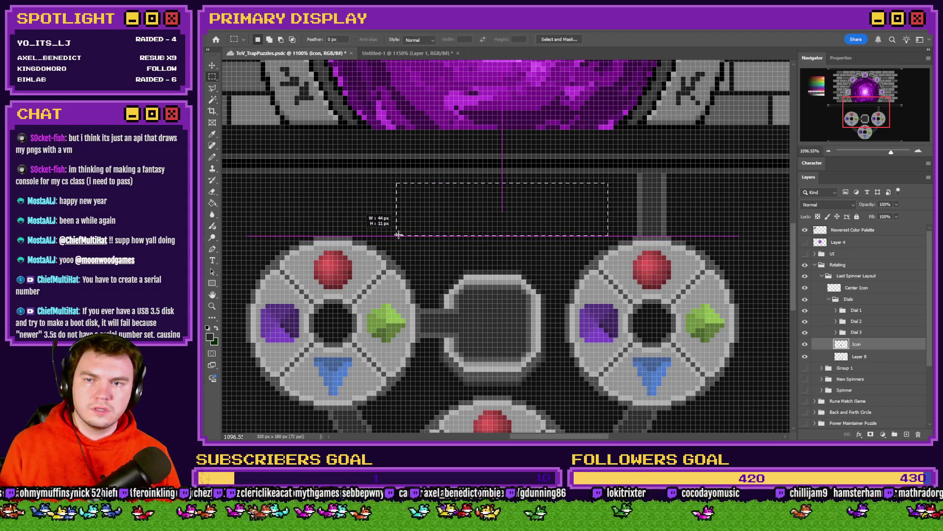
pyautogui.moveTo(399, 235); pyautogui.dragTo(399, 235)
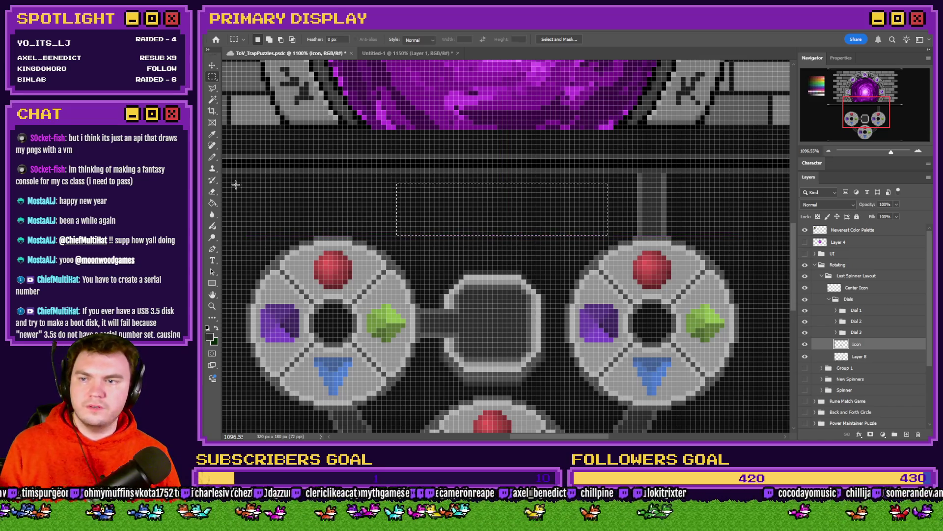
# Pencil a grey line along the top row of the selection.
pyautogui.click(213, 157)
pyautogui.scroll(2, 402, 266)
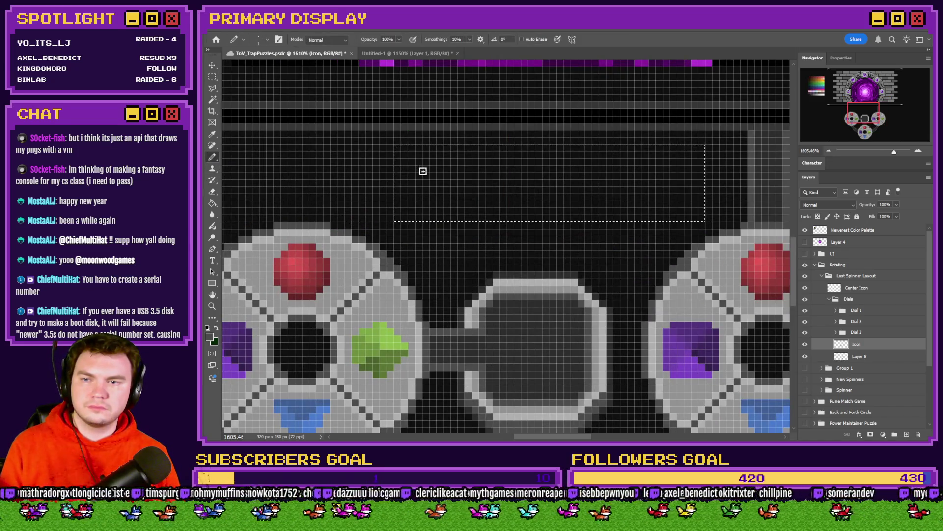
pyautogui.moveTo(402, 148)
pyautogui.mouseDown()
pyautogui.moveTo(695, 147)
pyautogui.moveTo(552, 150)
pyautogui.mouseUp()
pyautogui.hotkey('ctrl', 'z')
pyautogui.hotkey('ctrl', 'z')
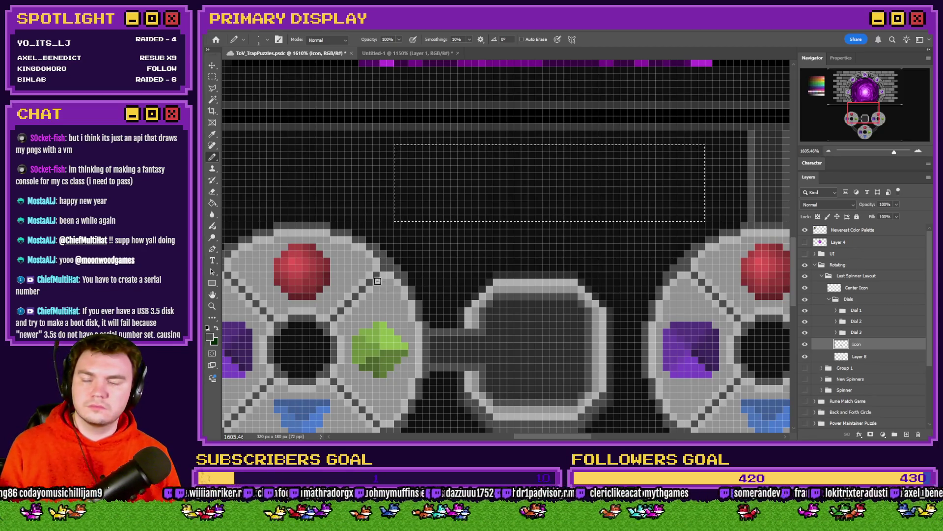
pyautogui.scroll(1, 437, 178)
pyautogui.moveTo(390, 147)
pyautogui.mouseDown()
pyautogui.moveTo(761, 152)
pyautogui.moveTo(386, 151)
pyautogui.mouseUp()
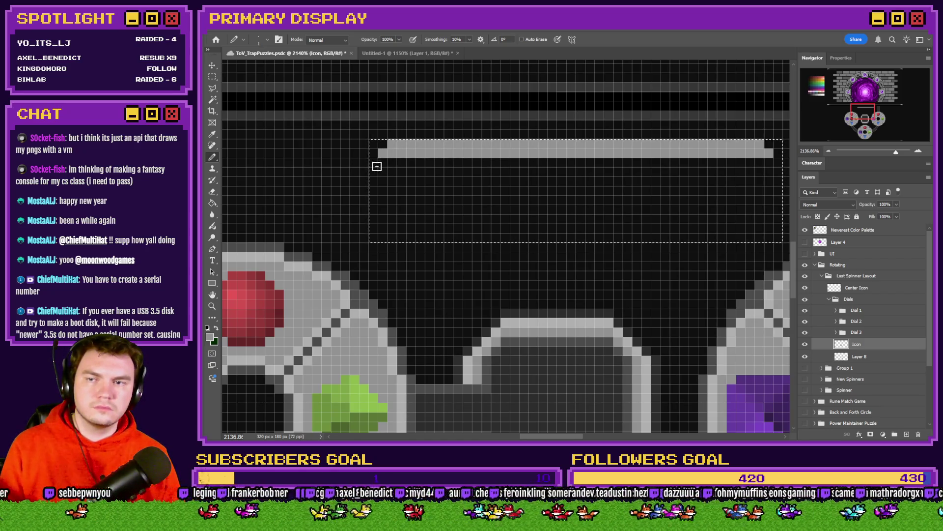
# Set the Pencil to 3 px and fill the band's dark interior with grey.
pyautogui.moveTo(382, 163)
pyautogui.mouseDown()
pyautogui.moveTo(758, 163)
pyautogui.moveTo(770, 179)
pyautogui.moveTo(770, 204)
pyautogui.moveTo(388, 201)
pyautogui.mouseUp()
pyautogui.rightClick(394, 169)
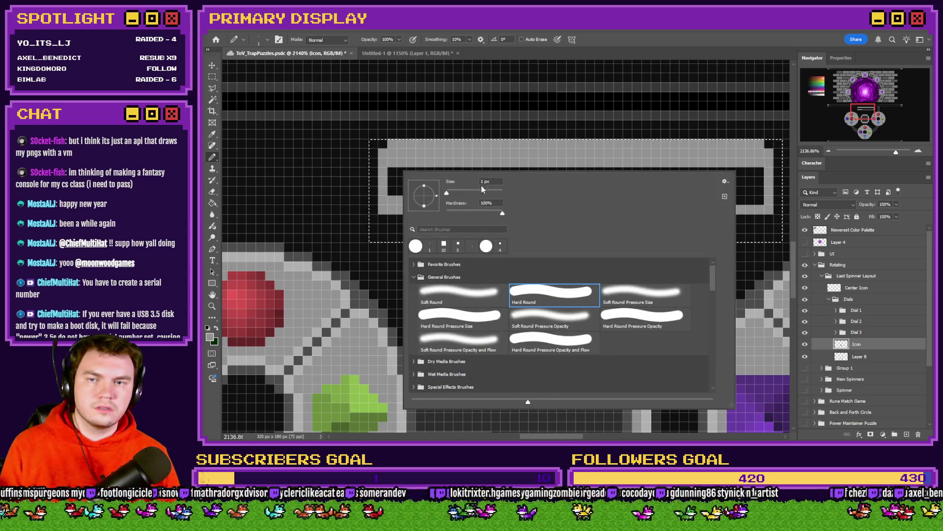
pyautogui.write('3')
pyautogui.press('Return')
pyautogui.moveTo(394, 179)
pyautogui.mouseDown()
pyautogui.moveTo(701, 183)
pyautogui.moveTo(735, 193)
pyautogui.moveTo(493, 194)
pyautogui.mouseUp()
# Sample a lighter grey from the palette and draw a line along the bar's top row.
pyautogui.rightClick(456, 178)
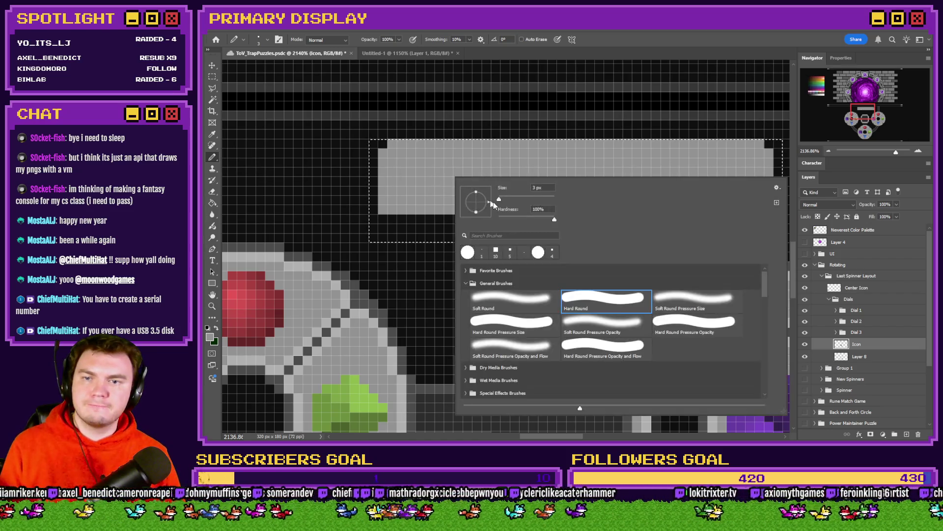
pyautogui.click(855, 115)
pyautogui.moveTo(855, 114); pyautogui.dragTo(821, 98)
pyautogui.moveTo(548, 353)
pyautogui.mouseDown()
pyautogui.moveTo(458, 359)
pyautogui.moveTo(484, 358)
pyautogui.mouseUp()
pyautogui.click(876, 120)
pyautogui.moveTo(876, 120); pyautogui.dragTo(868, 110)
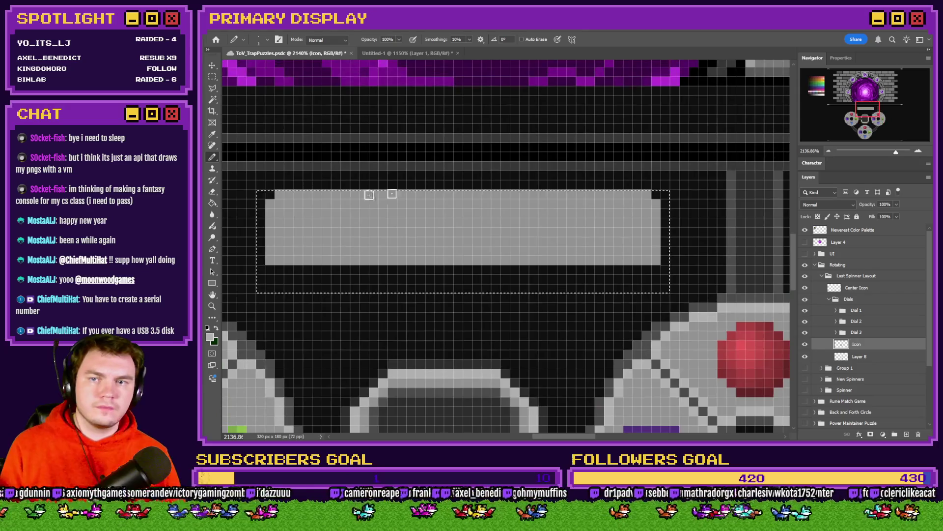
pyautogui.moveTo(272, 194); pyautogui.dragTo(630, 195)
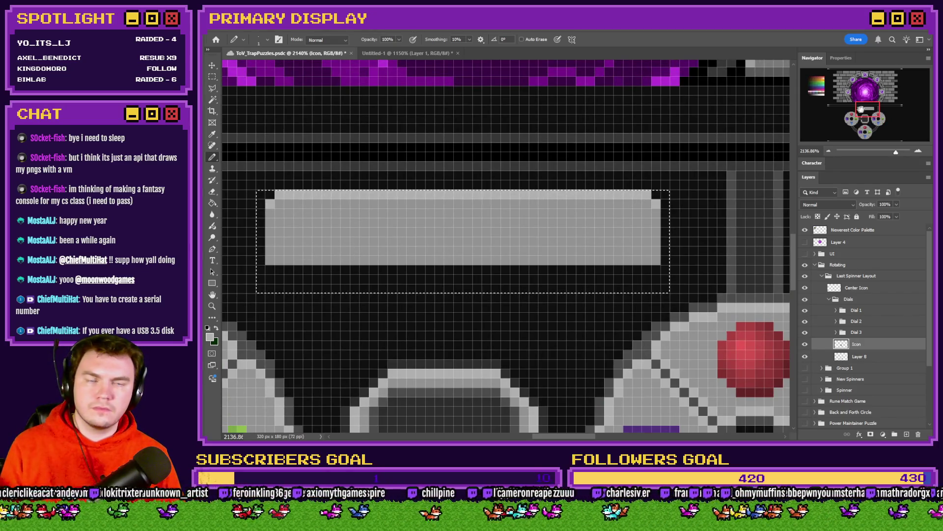
# Pick a new palette shade and lighten the dark row under the bar.
pyautogui.moveTo(345, 249); pyautogui.dragTo(469, 127)
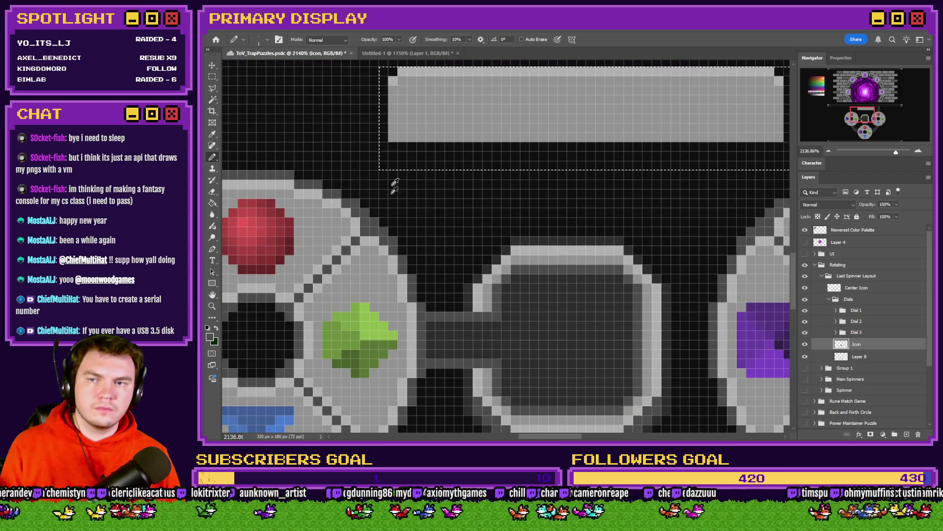
pyautogui.scroll(1, 385, 98)
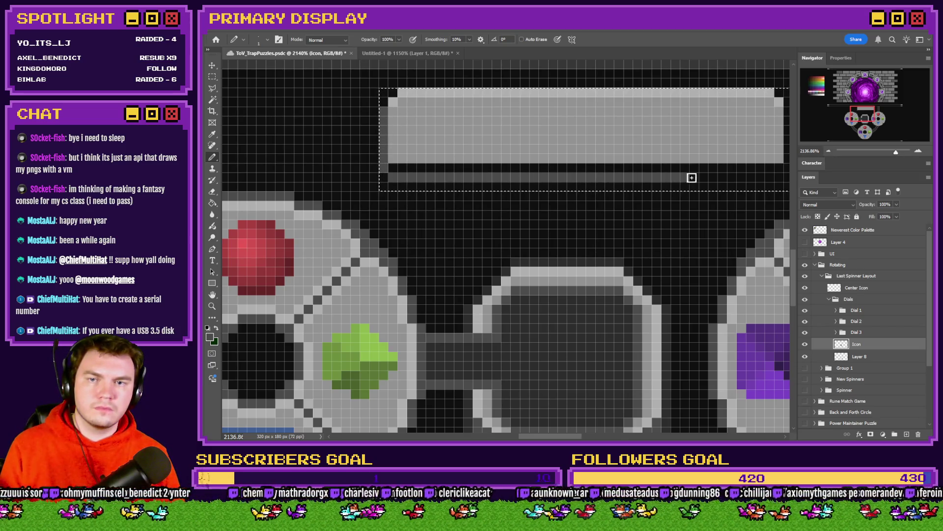
pyautogui.scroll(-3, 691, 177)
pyautogui.scroll(3, 523, 185)
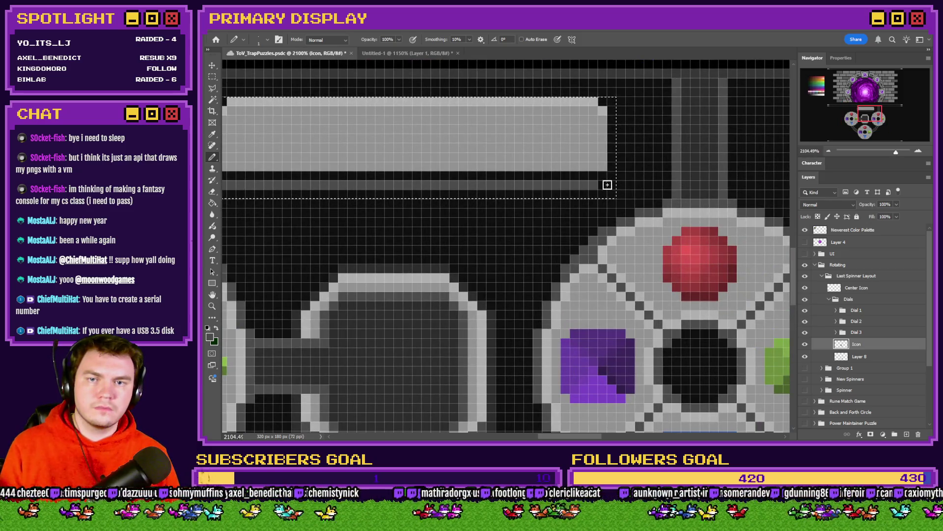
pyautogui.scroll(-4, 643, 135)
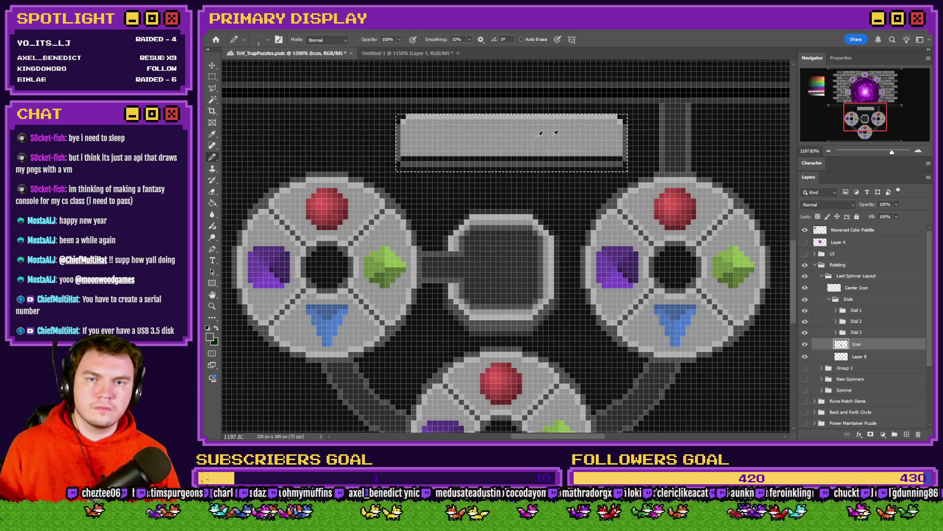
pyautogui.scroll(3, 561, 131)
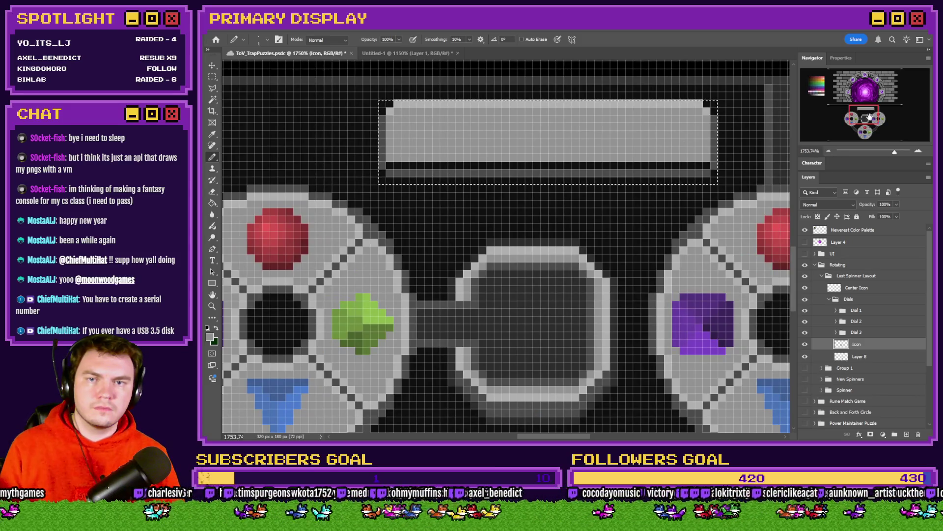
pyautogui.click(805, 100)
pyautogui.moveTo(538, 192)
pyautogui.mouseDown()
pyautogui.moveTo(532, 207)
pyautogui.moveTo(566, 208)
pyautogui.moveTo(480, 207)
pyautogui.mouseUp()
pyautogui.click(865, 114)
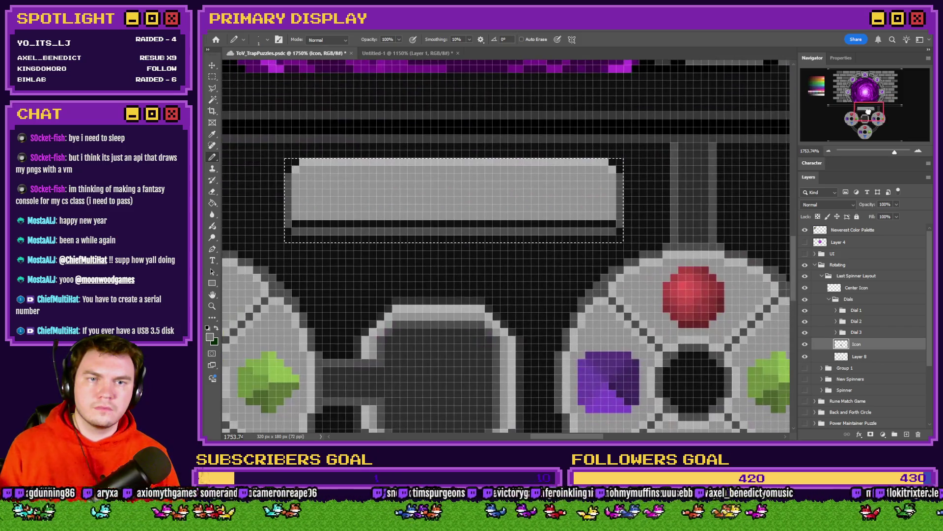
pyautogui.moveTo(295, 223); pyautogui.dragTo(612, 223)
# Sample another shade and paint a lighter row along the bar's lower edge.
pyautogui.scroll(-3, 561, 255)
pyautogui.scroll(3, 421, 248)
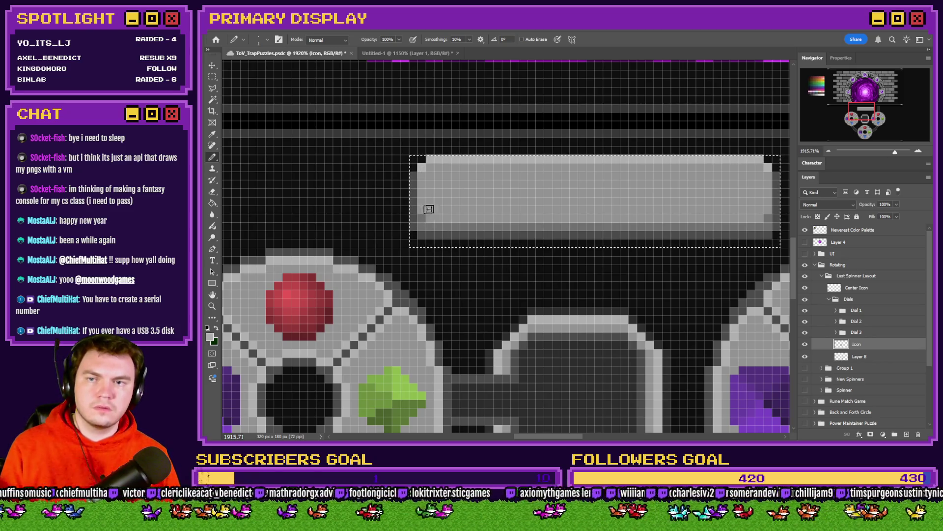
pyautogui.click(816, 99)
pyautogui.keyDown('alt'); pyautogui.click(558, 189); pyautogui.keyUp('alt')
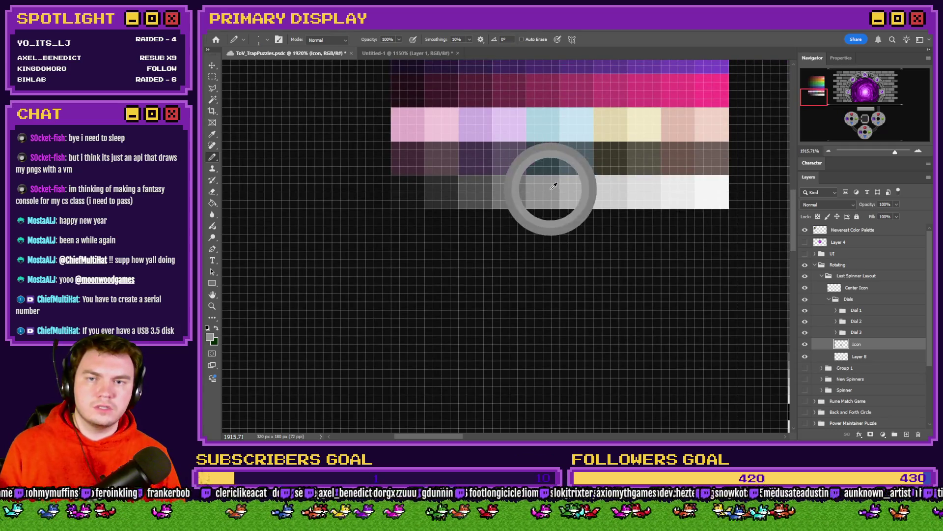
pyautogui.click(864, 107)
pyautogui.moveTo(864, 107); pyautogui.dragTo(865, 108)
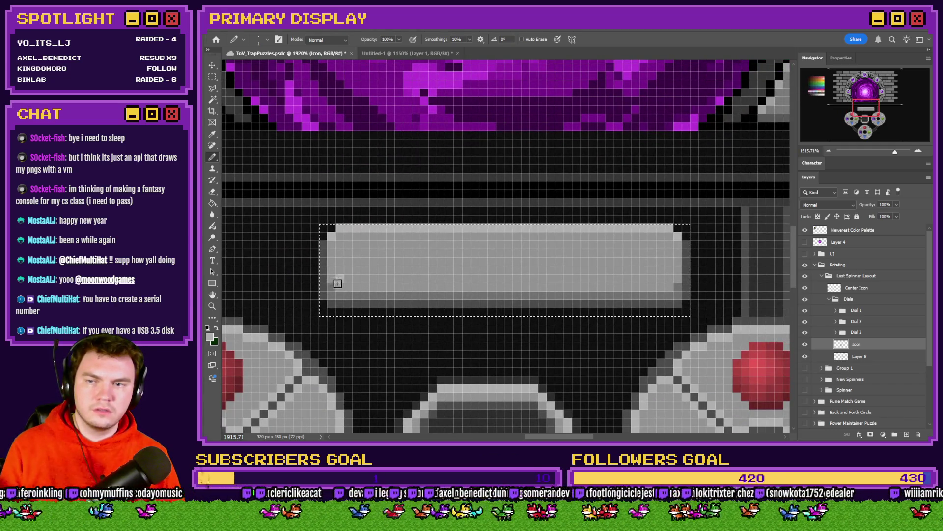
pyautogui.moveTo(332, 287)
pyautogui.mouseDown()
pyautogui.moveTo(669, 286)
pyautogui.moveTo(677, 278)
pyautogui.mouseUp()
pyautogui.keyDown('alt'); pyautogui.click(646, 254); pyautogui.keyUp('alt')
# Sample a grey from the palette and paint a highlight row along the bar's top edge.
pyautogui.click(814, 96)
pyautogui.moveTo(545, 208); pyautogui.dragTo(622, 206)
pyautogui.click(865, 106)
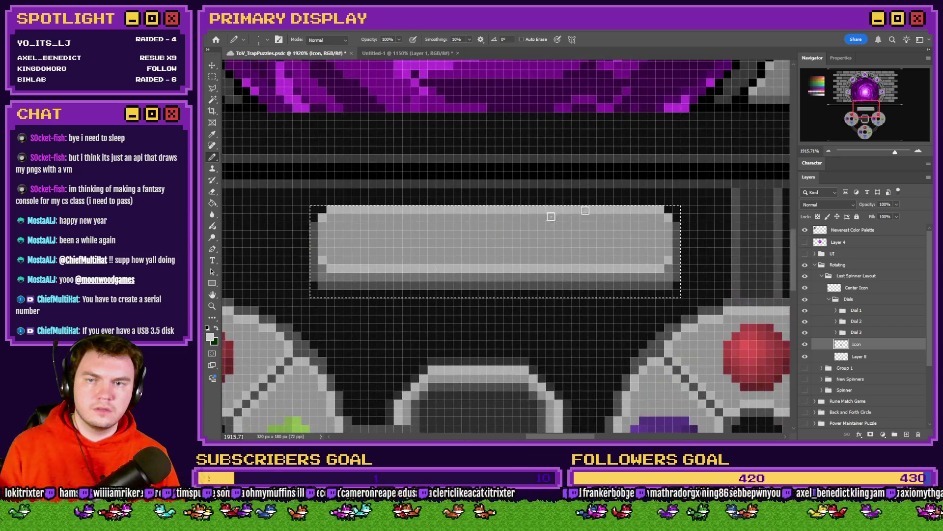
pyautogui.moveTo(324, 217); pyautogui.dragTo(665, 217)
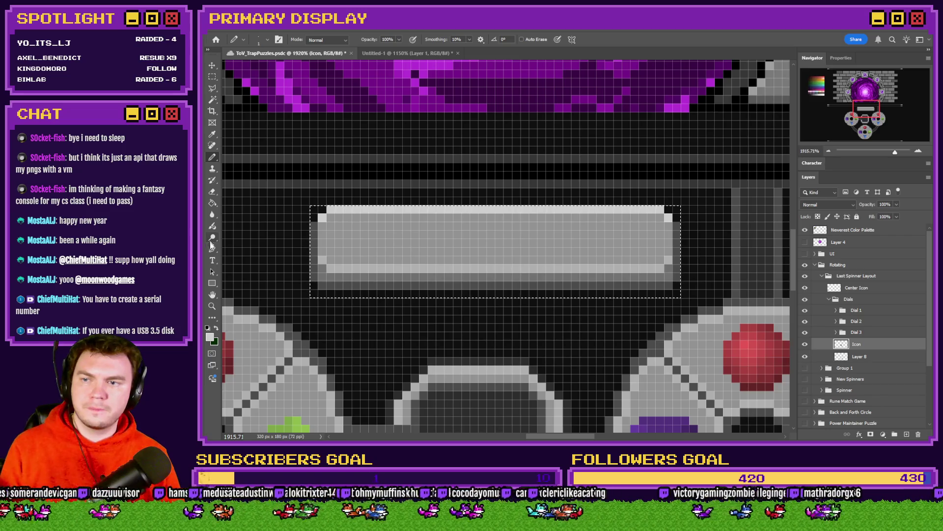
pyautogui.click(213, 260)
pyautogui.click(827, 100)
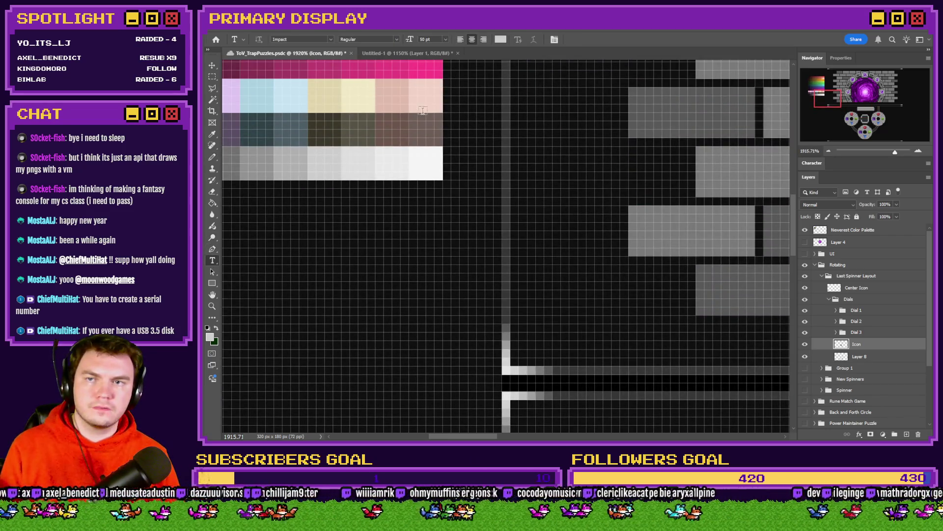
# Start a text layer on the canvas and type ACTIVATE.
pyautogui.click(434, 278)
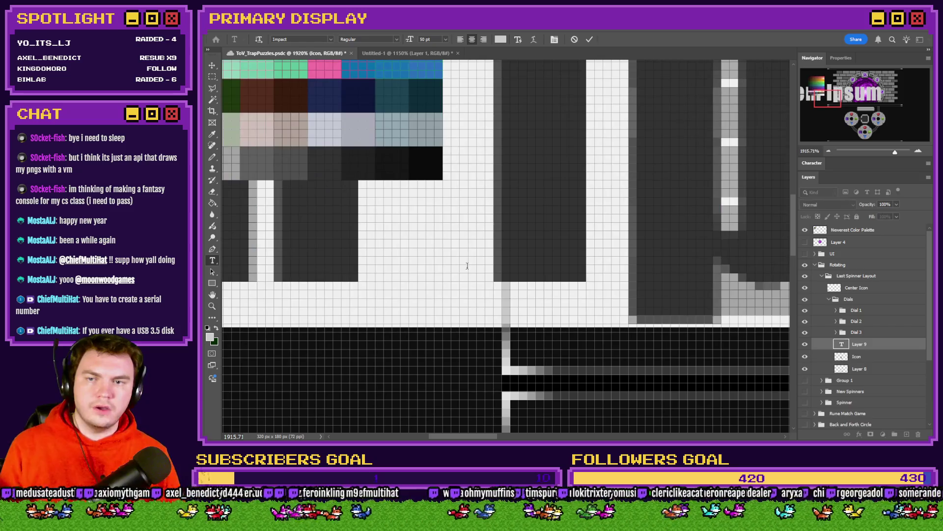
pyautogui.write('Kotlin')
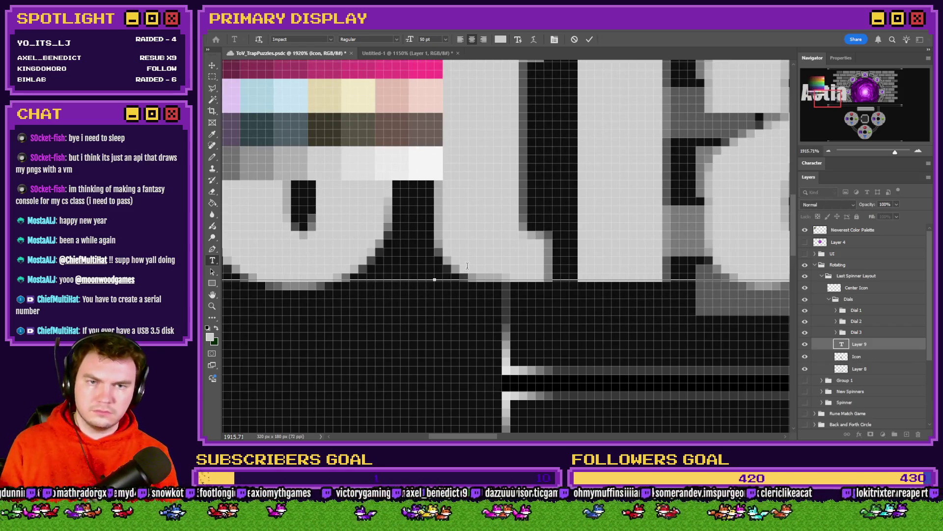
pyautogui.press('BackSpace')
pyautogui.press('BackSpace')
pyautogui.press('BackSpace')
pyautogui.write('NC')
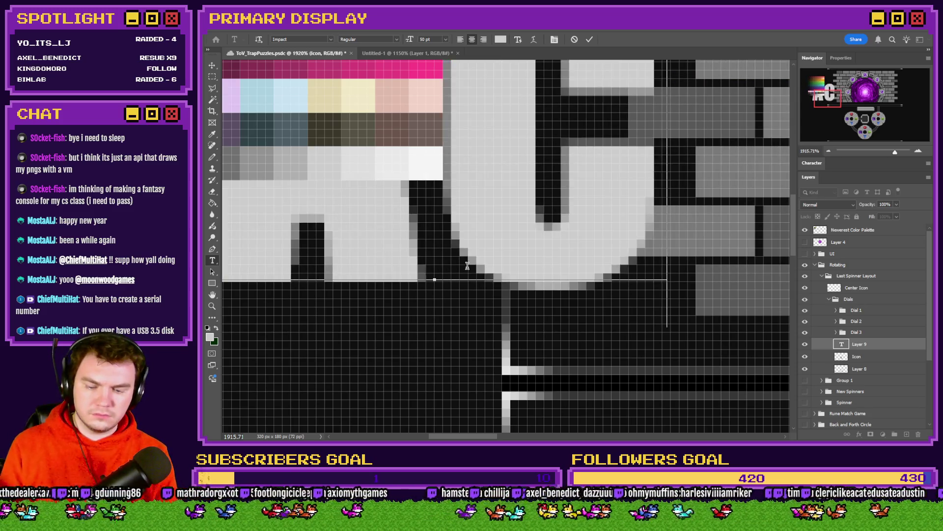
pyautogui.write('TIVATE')
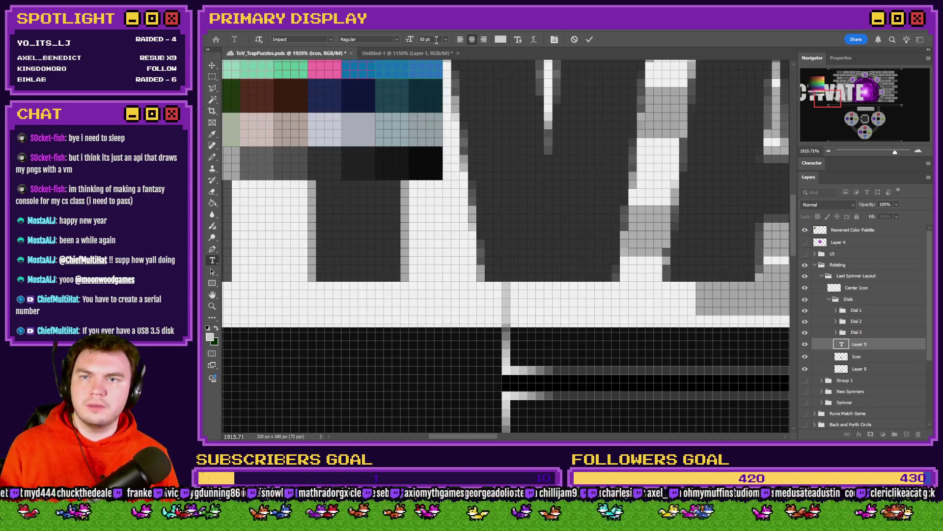
# Set the text to 3x5 Pixel at 5 pt, anti-aliasing None, tracking 0, and commit it.
pyautogui.click(331, 40)
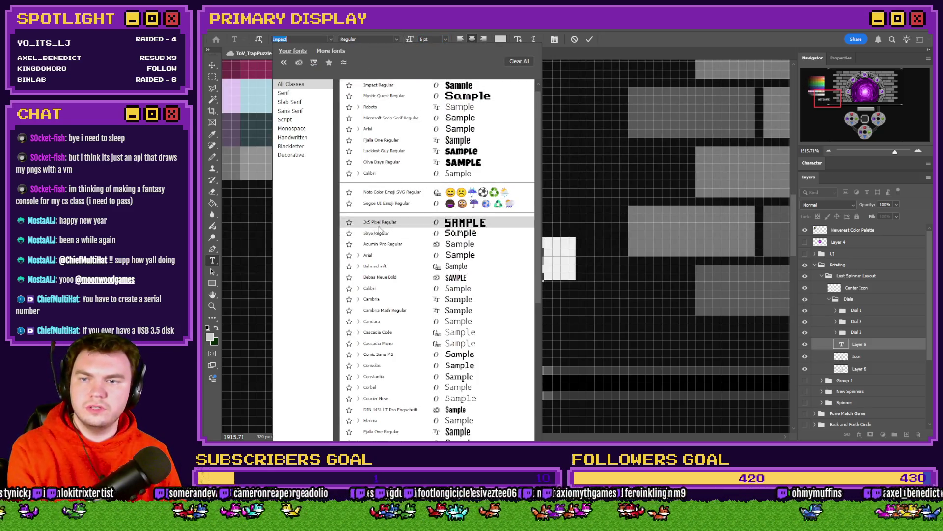
pyautogui.click(385, 222)
pyautogui.click(817, 167)
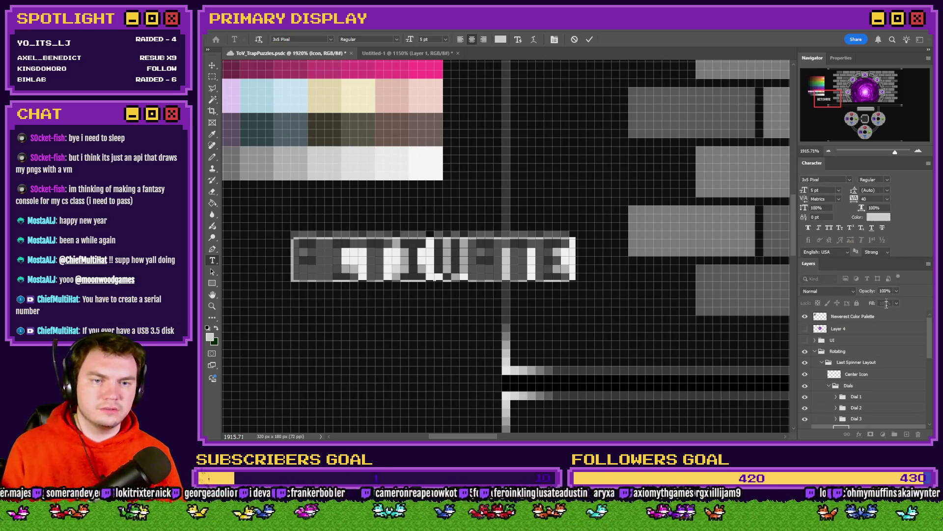
pyautogui.click(874, 252)
pyautogui.click(873, 252)
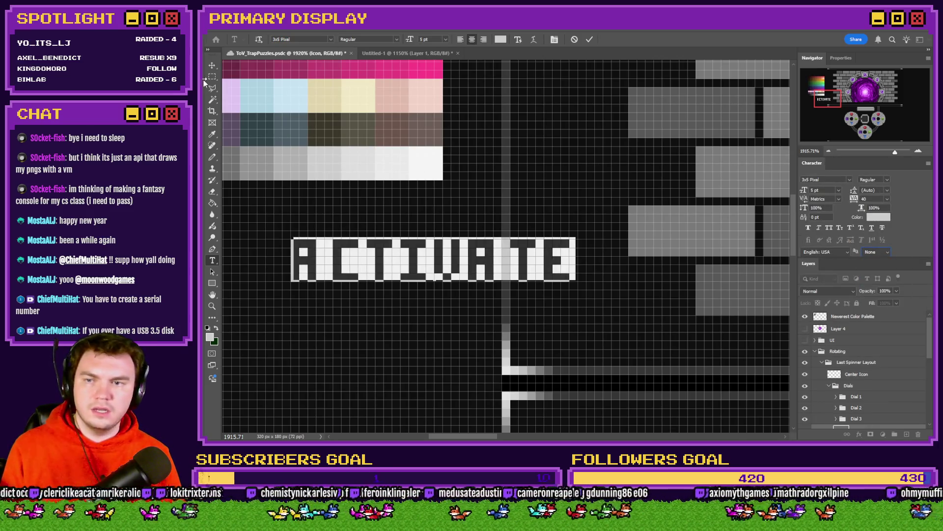
pyautogui.doubleClick(873, 199)
pyautogui.write('0')
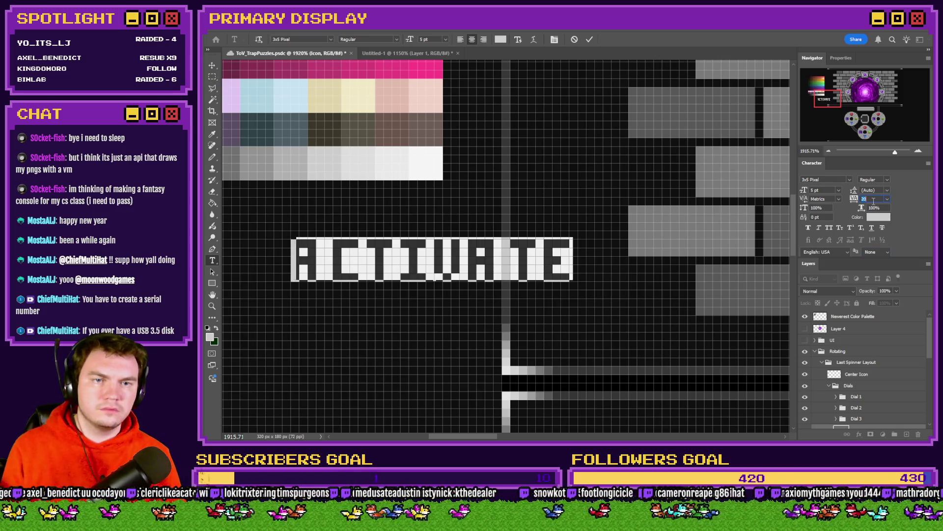
pyautogui.press('Return')
pyautogui.click(212, 77)
pyautogui.scroll(-5, 319, 224)
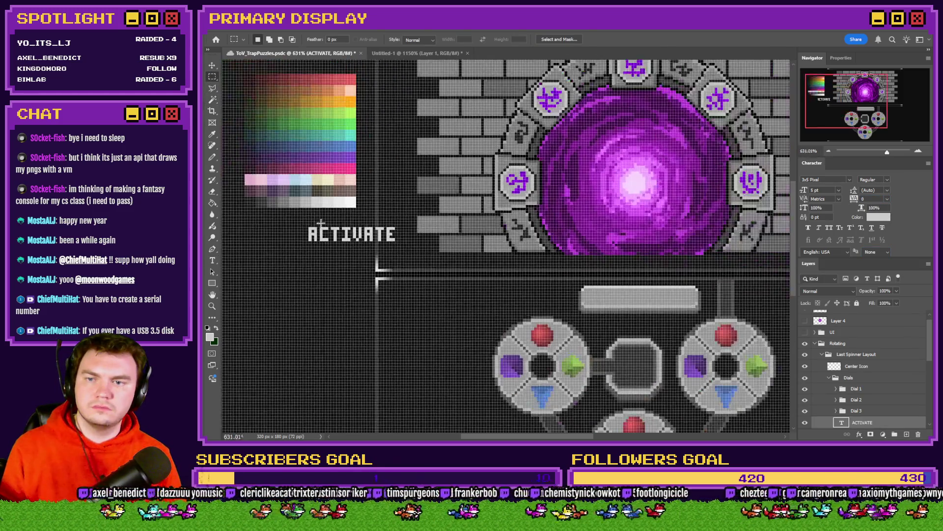
# Move the ACTIVATE text onto the grey bar and nudge it a few pixels right.
pyautogui.moveTo(324, 221); pyautogui.dragTo(614, 288)
pyautogui.scroll(5, 637, 300)
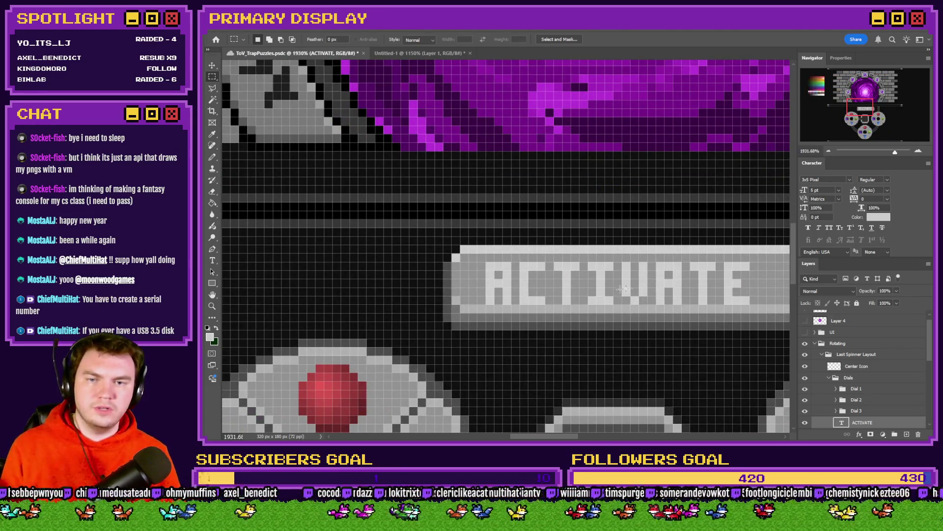
pyautogui.scroll(-2, 635, 299)
pyautogui.moveTo(601, 277)
pyautogui.mouseDown()
pyautogui.moveTo(615, 281)
pyautogui.moveTo(577, 278)
pyautogui.moveTo(624, 289)
pyautogui.moveTo(568, 281)
pyautogui.mouseUp()
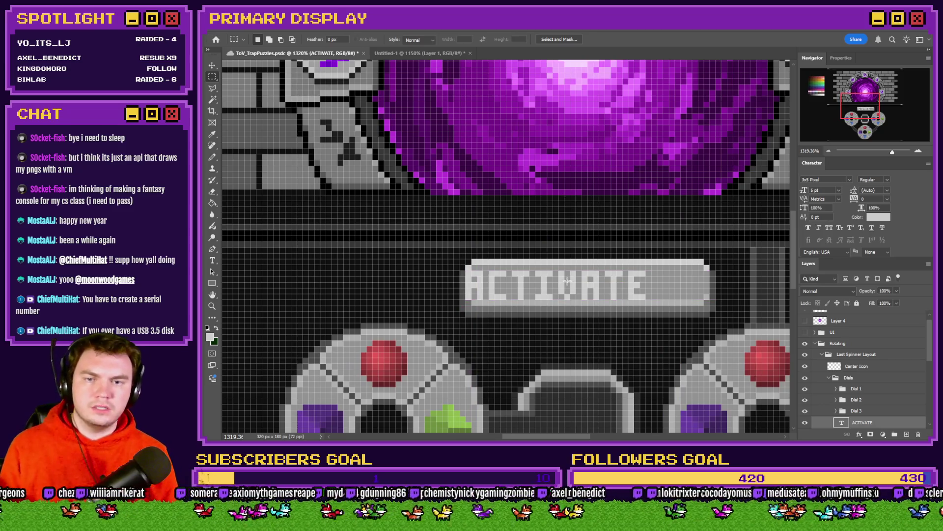
pyautogui.press('Right')
pyautogui.press('Right')
pyautogui.press('Right')
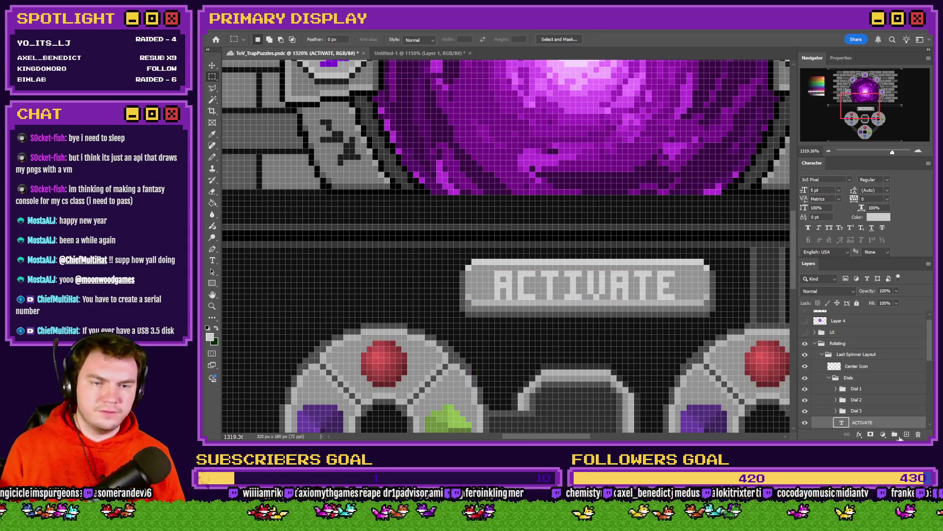
# Select the Icon layer beneath the text and hide it to check the button art.
pyautogui.hotkey('alt', '[')
pyautogui.scroll(2, 728, 330)
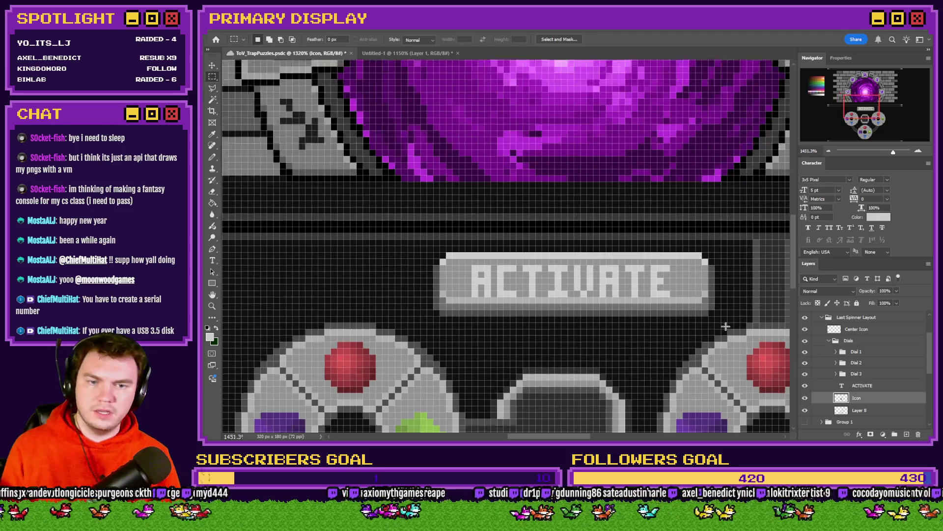
pyautogui.click(806, 398)
# Show the Icon layer again, copy the button to a new layer and shift its right end one pixel.
pyautogui.click(805, 397)
pyautogui.moveTo(713, 246)
pyautogui.mouseDown()
pyautogui.moveTo(432, 275)
pyautogui.moveTo(393, 299)
pyautogui.moveTo(406, 314)
pyautogui.mouseUp()
pyautogui.hotkey('ctrl', 'j')
pyautogui.moveTo(534, 249)
pyautogui.mouseDown()
pyautogui.moveTo(535, 219)
pyautogui.moveTo(543, 272)
pyautogui.moveTo(584, 295)
pyautogui.mouseUp()
pyautogui.moveTo(643, 239)
pyautogui.mouseDown()
pyautogui.moveTo(658, 265)
pyautogui.moveTo(648, 319)
pyautogui.mouseUp()
pyautogui.hotkey('ctrl', 'Right')
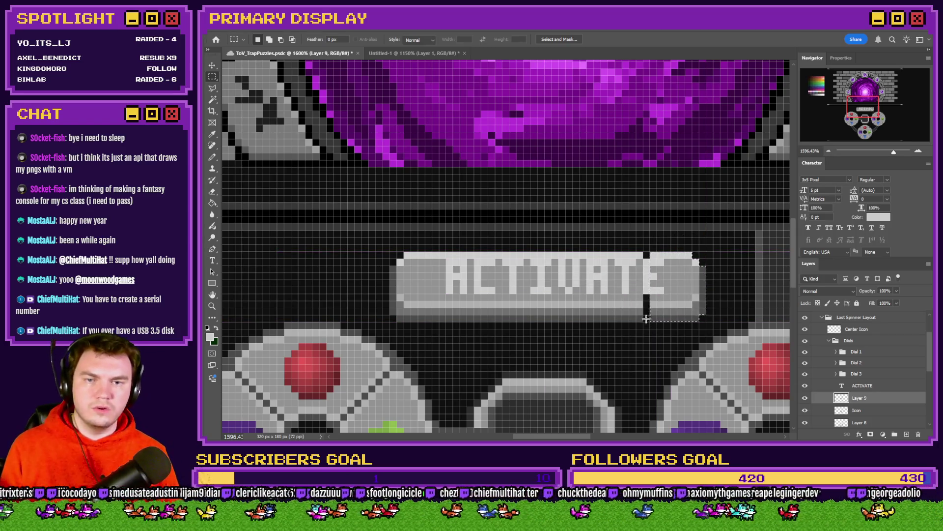
# Stretch a one-pixel column of the button to 300% width using Nearest Neighbor interpolation.
pyautogui.moveTo(637, 252); pyautogui.dragTo(641, 320)
pyautogui.rightClick(641, 319)
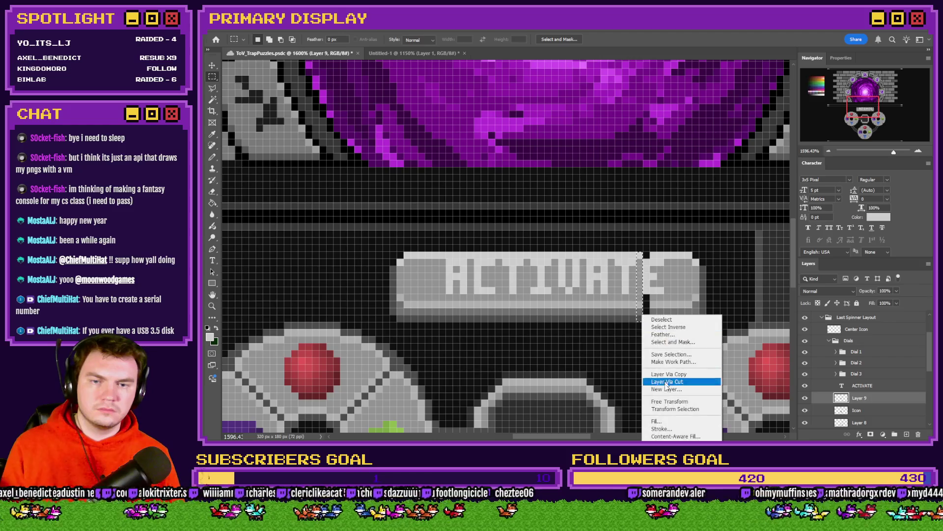
pyautogui.click(676, 401)
pyautogui.click(577, 39)
pyautogui.click(574, 47)
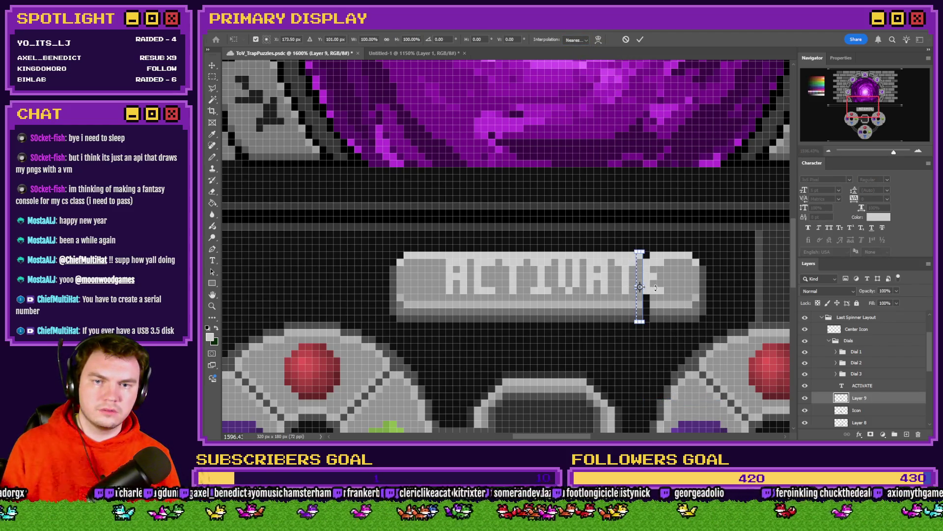
pyautogui.moveTo(649, 287); pyautogui.dragTo(657, 286)
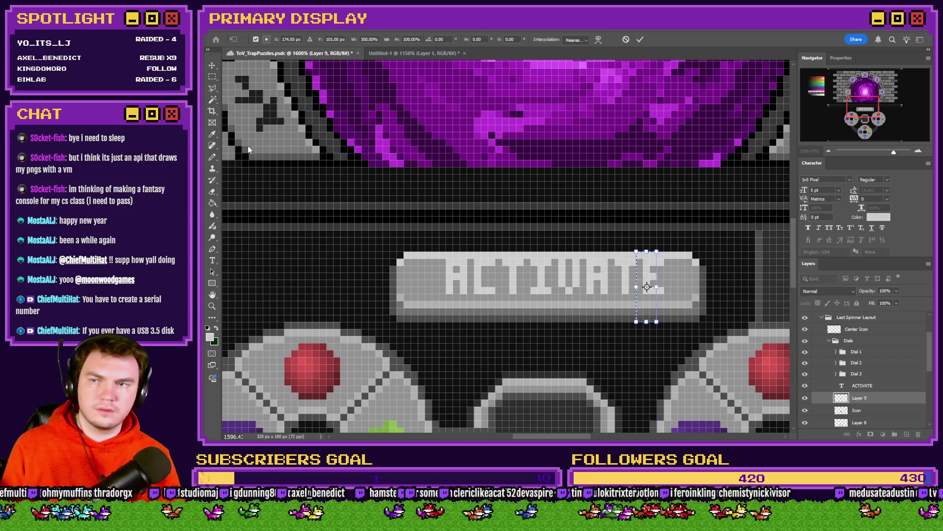
pyautogui.click(213, 80)
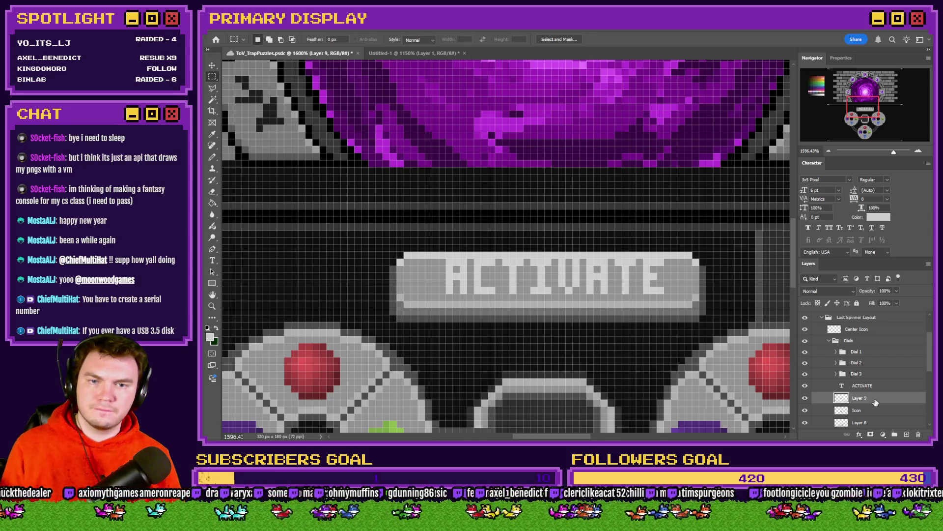
pyautogui.scroll(-1, 701, 357)
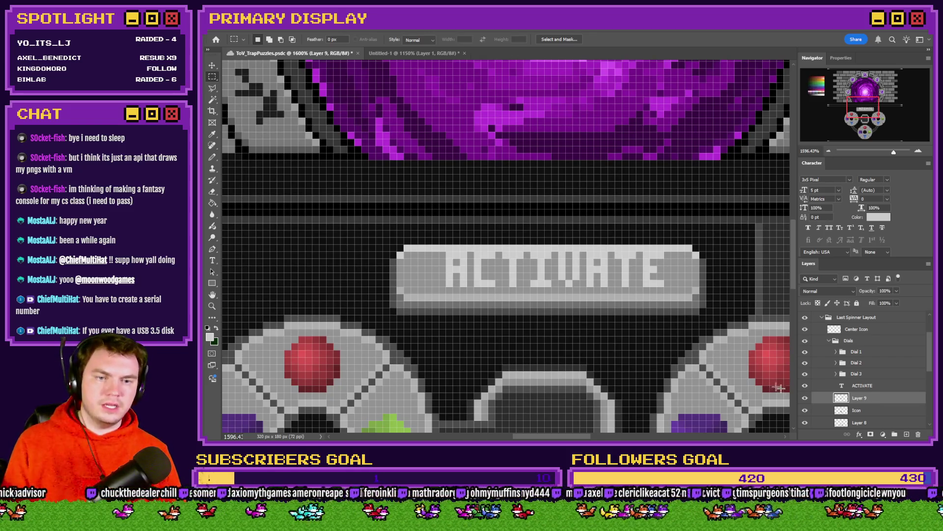
# Rename the new button layer to 'Button'.
pyautogui.write('buttTON')
pyautogui.press('Return')
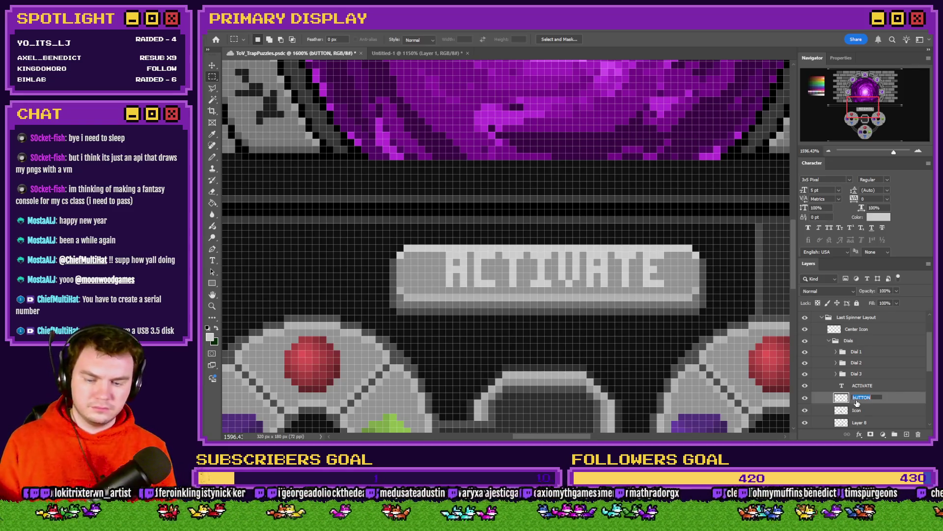
pyautogui.write('n')
pyautogui.press('Return')
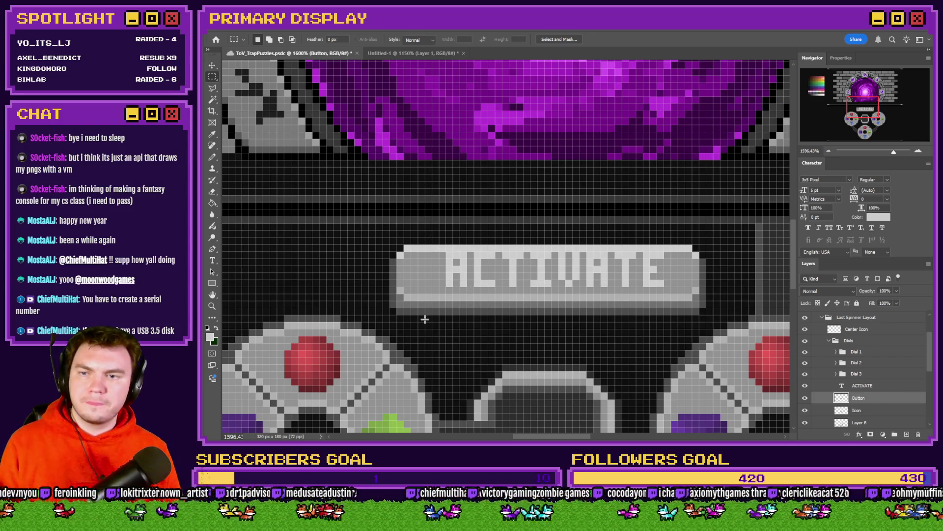
# Lower the button bar one pixel and pencil its top row light grey, corners included.
pyautogui.moveTo(392, 311); pyautogui.dragTo(706, 253)
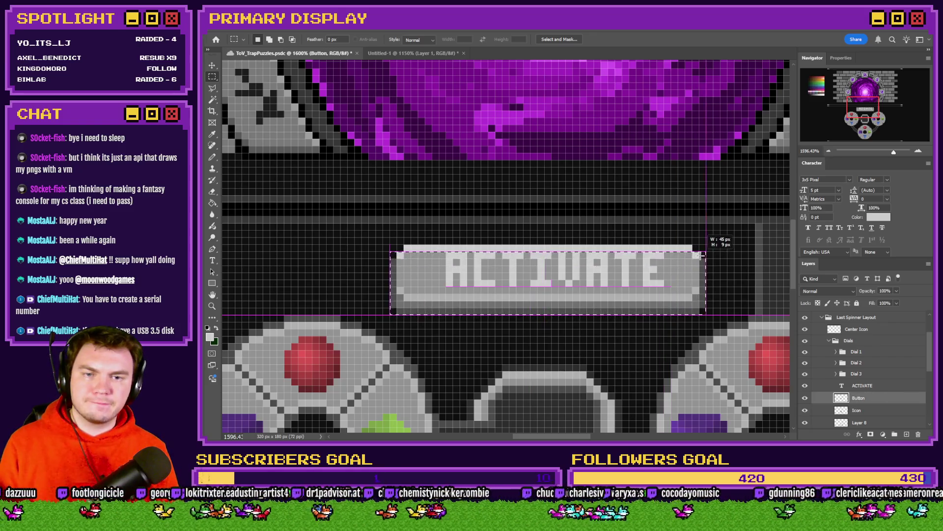
pyautogui.hotkey('ctrl', 'Down')
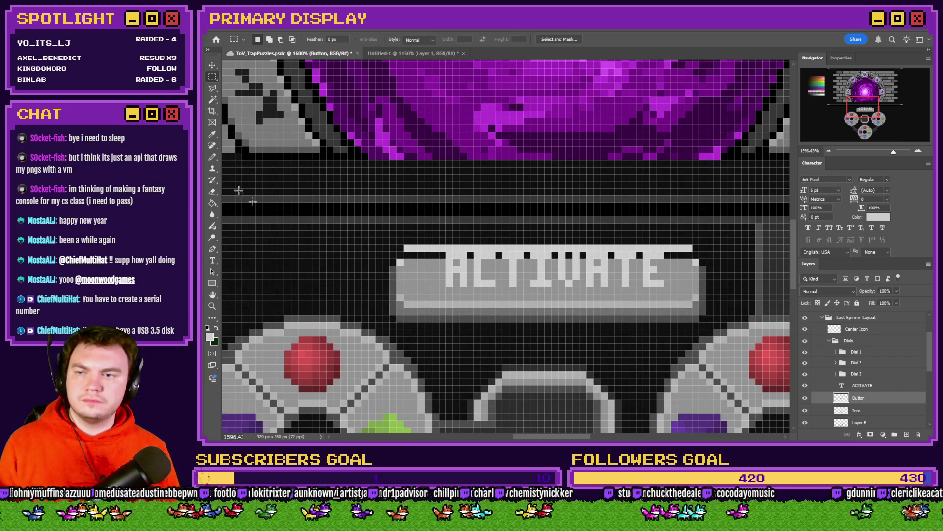
pyautogui.click(212, 159)
pyautogui.moveTo(406, 256); pyautogui.dragTo(620, 257)
pyautogui.click(690, 256)
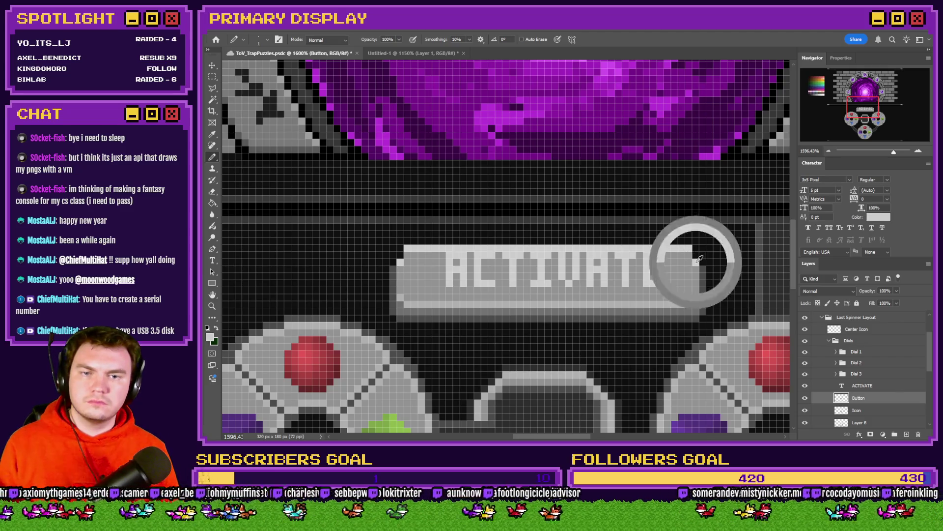
pyautogui.click(401, 257)
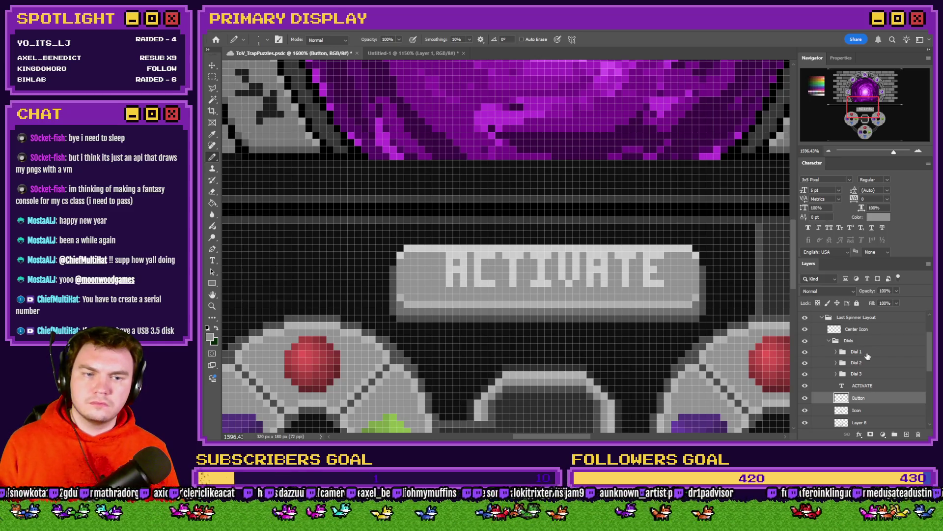
# Re-centre the ACTIVATE text on the bar by moving it one pixel down and one pixel left.
pyautogui.click(869, 386)
pyautogui.hotkey('ctrl', 'Down')
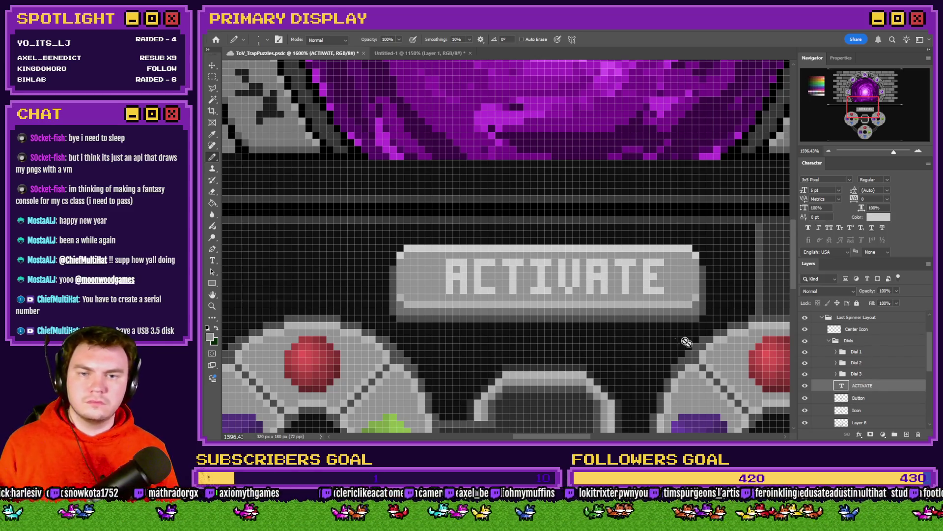
pyautogui.click(212, 77)
pyautogui.moveTo(397, 259); pyautogui.dragTo(445, 293)
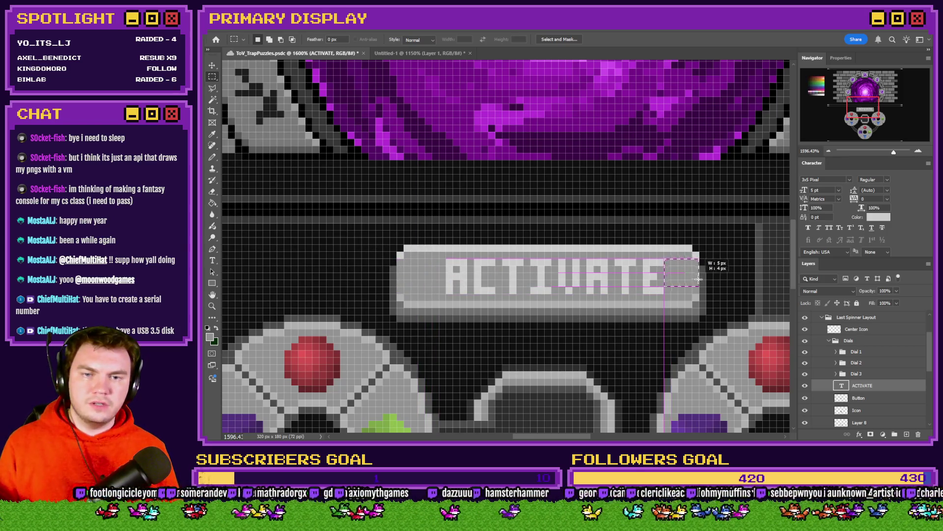
pyautogui.hotkey('ctrl', 'Left')
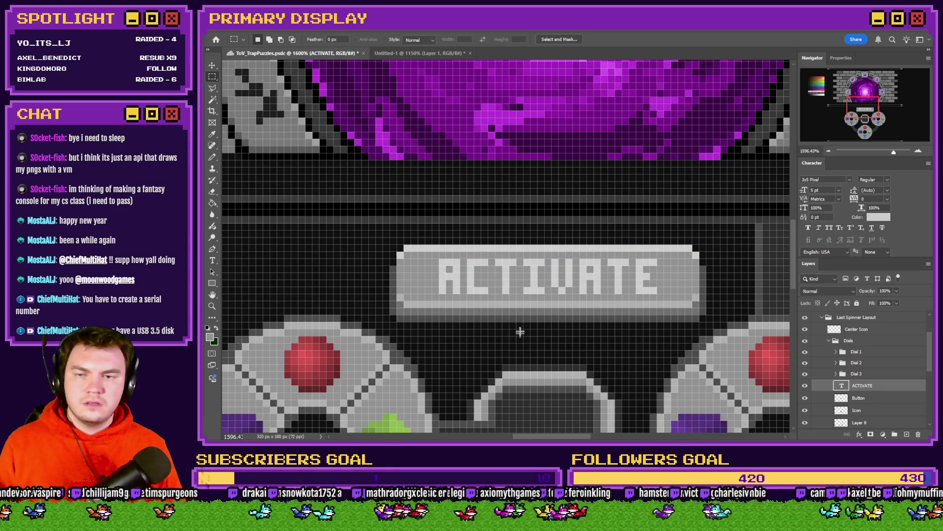
pyautogui.hotkey('ctrl', '0')
pyautogui.scroll(1, 529, 318)
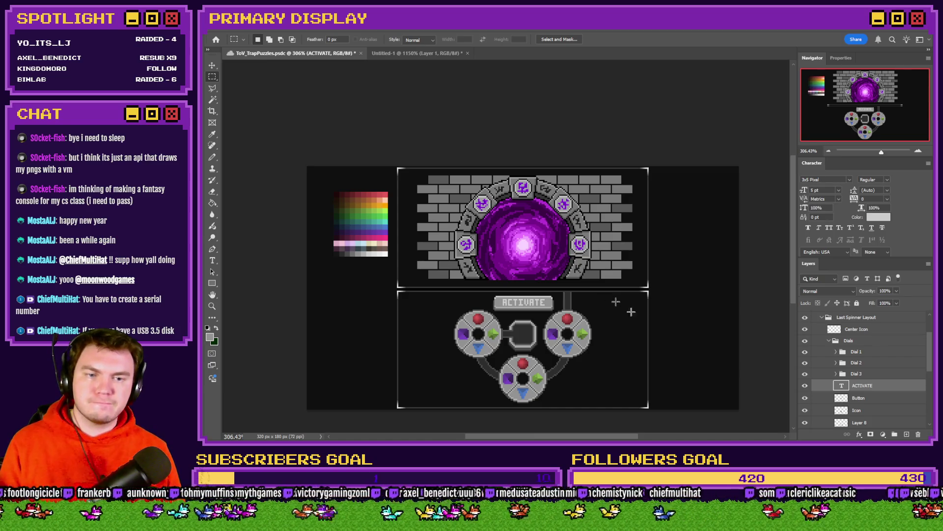
# Group the ACTIVATE text and Button layers into a group named 'Button'.
pyautogui.keyDown('shift'); pyautogui.click(875, 399); pyautogui.keyUp('shift')
pyautogui.hotkey('ctrl', 'g')
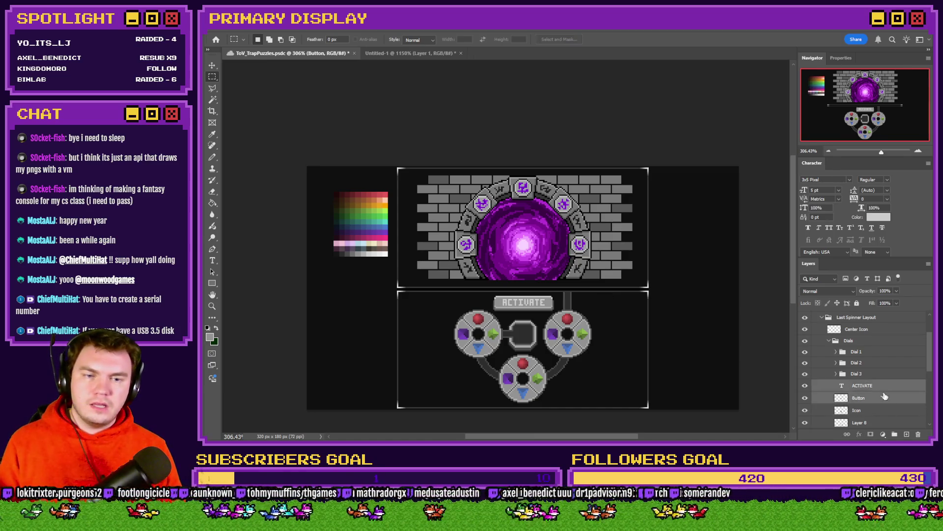
pyautogui.doubleClick(859, 384)
pyautogui.write('Button')
pyautogui.press('Return')
pyautogui.click(869, 395)
# Set up the Pencil with a grey sampled from the palette on a new layer.
pyautogui.click(212, 157)
pyautogui.scroll(6, 545, 311)
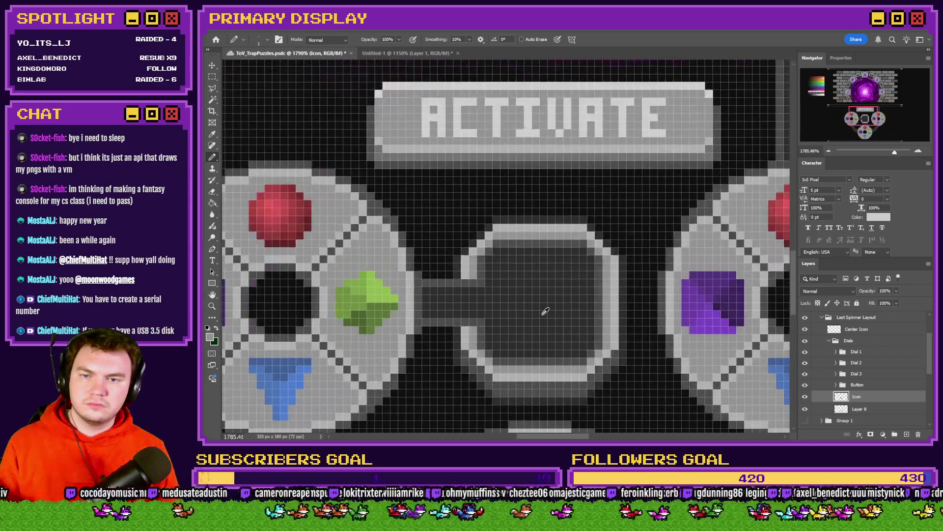
pyautogui.scroll(-3, 546, 311)
pyautogui.scroll(3, 422, 266)
pyautogui.keyDown('alt'); pyautogui.click(406, 271); pyautogui.keyUp('alt')
pyautogui.click(858, 123)
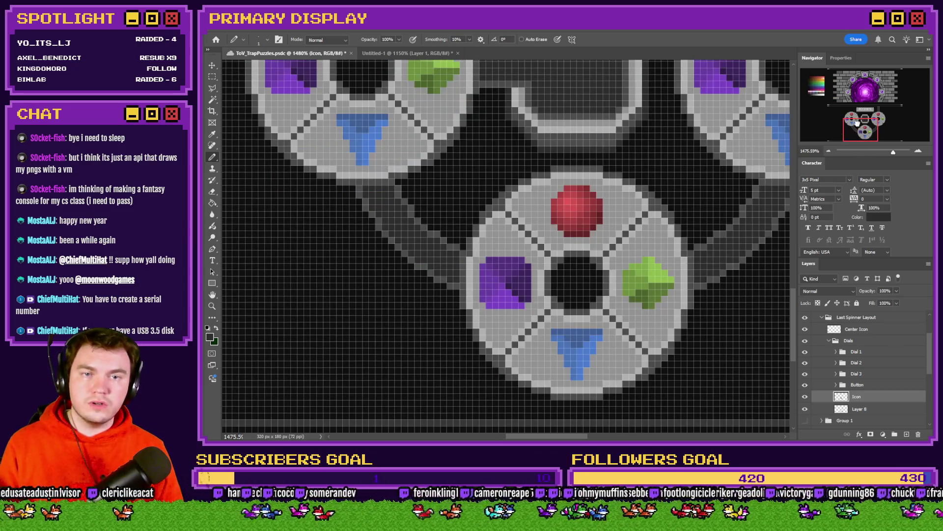
pyautogui.click(818, 98)
pyautogui.keyDown('alt'); pyautogui.click(415, 191); pyautogui.keyUp('alt')
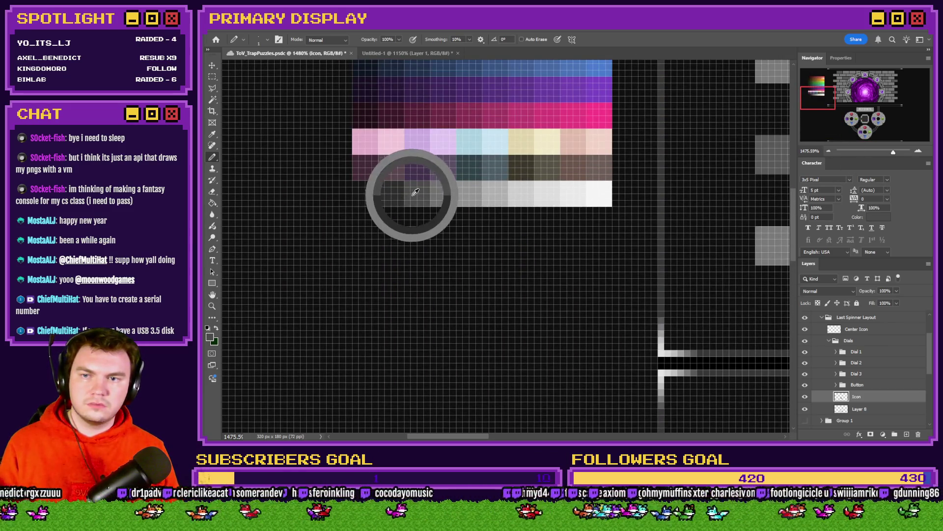
pyautogui.click(864, 118)
pyautogui.scroll(3, 483, 175)
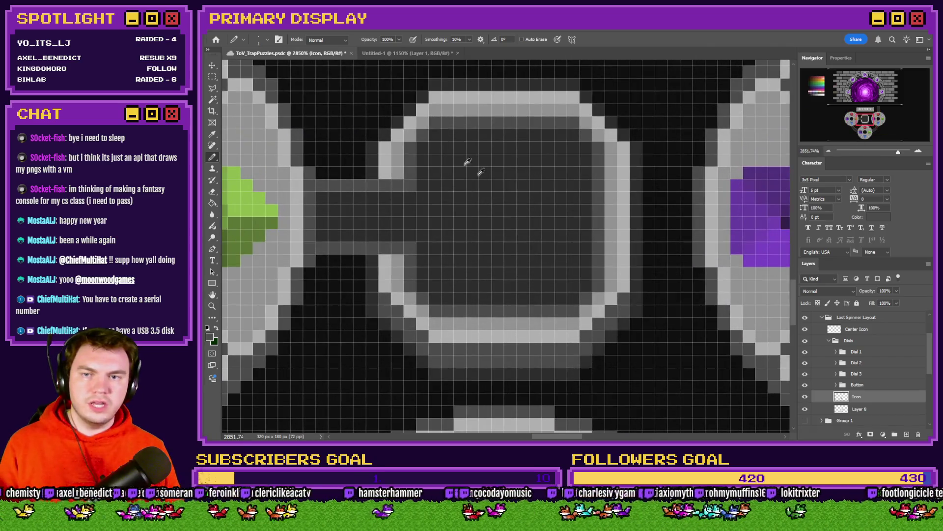
pyautogui.click(905, 434)
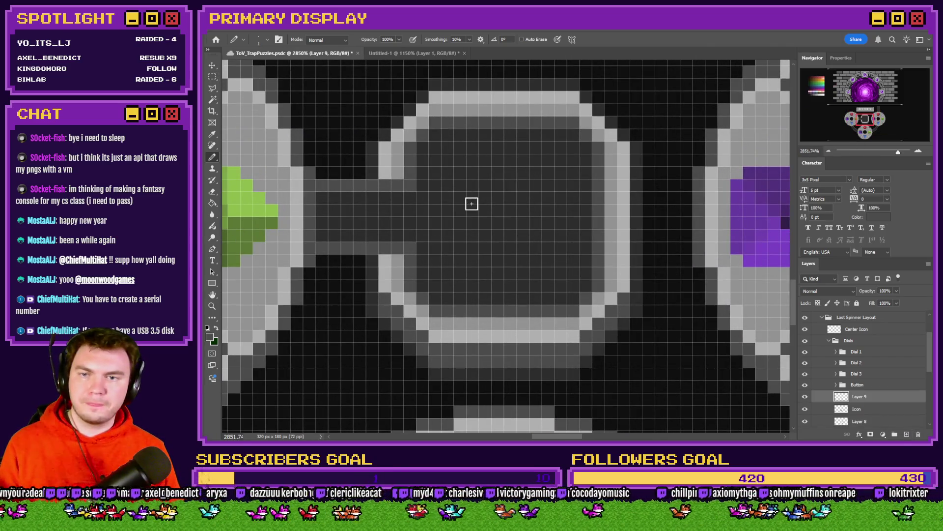
# Draw a grey question mark centred in the middle socket, then save the file.
pyautogui.moveTo(484, 162)
pyautogui.mouseDown()
pyautogui.moveTo(511, 163)
pyautogui.moveTo(509, 198)
pyautogui.moveTo(495, 222)
pyautogui.mouseUp()
pyautogui.click(498, 248)
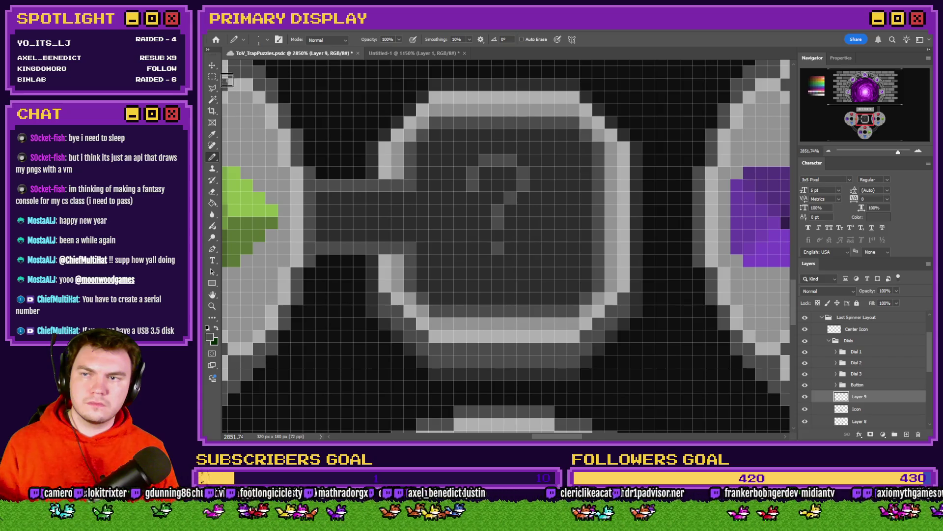
pyautogui.press('m')
pyautogui.moveTo(512, 178)
pyautogui.mouseDown()
pyautogui.moveTo(456, 178)
pyautogui.moveTo(534, 177)
pyautogui.moveTo(484, 178)
pyautogui.moveTo(495, 169)
pyautogui.mouseUp()
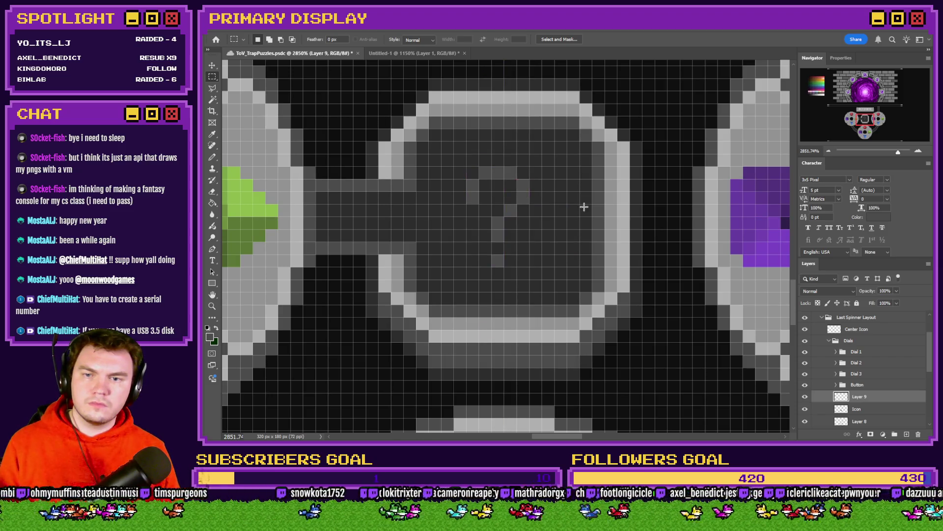
pyautogui.scroll(-5, 494, 215)
pyautogui.scroll(-3, 501, 220)
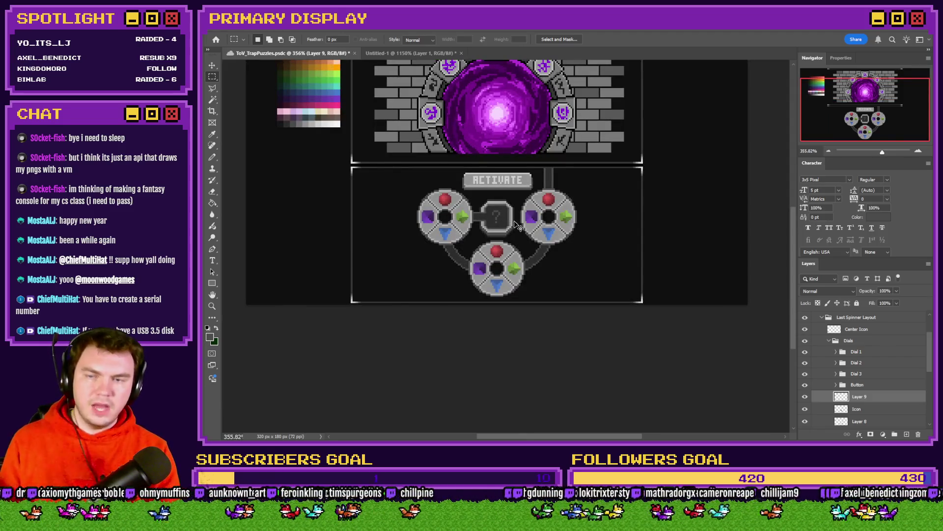
pyautogui.hotkey('ctrl', '0')
pyautogui.hotkey('ctrl', 's')
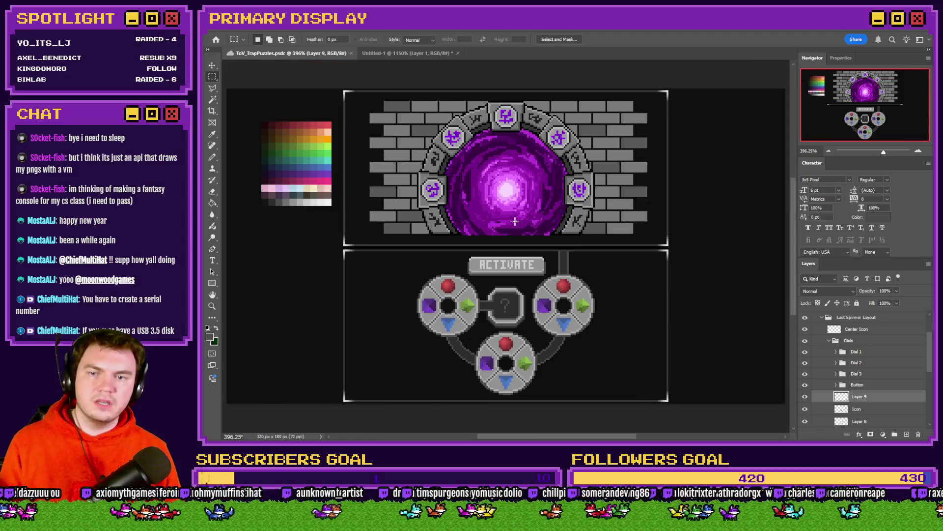